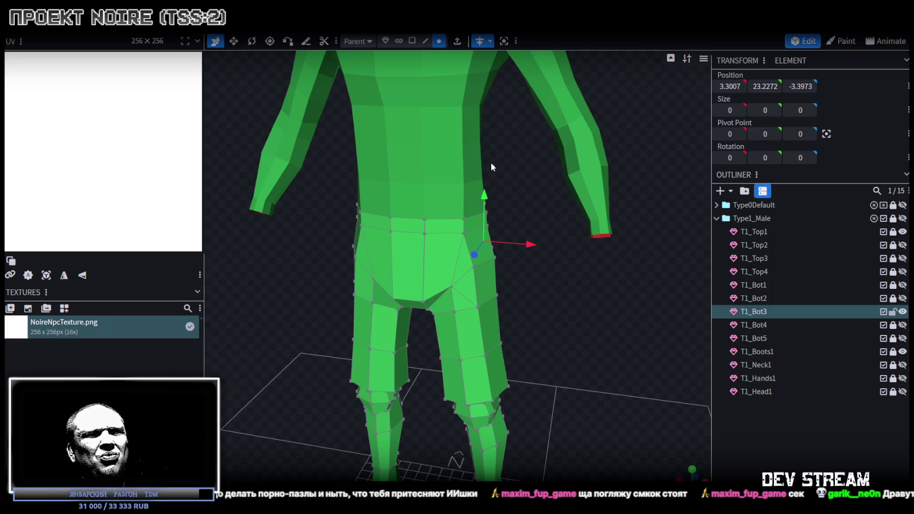
Clear the selection, then hide T1_Bot3 and make T1_Bot4 visible in the Outliner
{"action": "scroll", "coordinate": [460, 195], "scroll_direction": "down", "scroll_amount": 3}
{"action": "mouse_move", "coordinate": [459, 195]}
{"action": "left_mouse_down"}
{"action": "mouse_move", "coordinate": [433, 300]}
{"action": "mouse_move", "coordinate": [433, 282]}
{"action": "mouse_move", "coordinate": [512, 276]}
{"action": "mouse_move", "coordinate": [558, 308]}
{"action": "mouse_move", "coordinate": [605, 312]}
{"action": "mouse_move", "coordinate": [562, 300]}
{"action": "mouse_move", "coordinate": [322, 340]}
{"action": "mouse_move", "coordinate": [556, 338]}
{"action": "mouse_move", "coordinate": [603, 319]}
{"action": "left_mouse_up"}
{"action": "scroll", "coordinate": [605, 307], "scroll_direction": "up", "scroll_amount": 3}
{"action": "scroll", "coordinate": [602, 319], "scroll_direction": "down", "scroll_amount": 1}
{"action": "scroll", "coordinate": [603, 312], "scroll_direction": "down", "scroll_amount": 2}
{"action": "scroll", "coordinate": [608, 317], "scroll_direction": "down", "scroll_amount": 1}
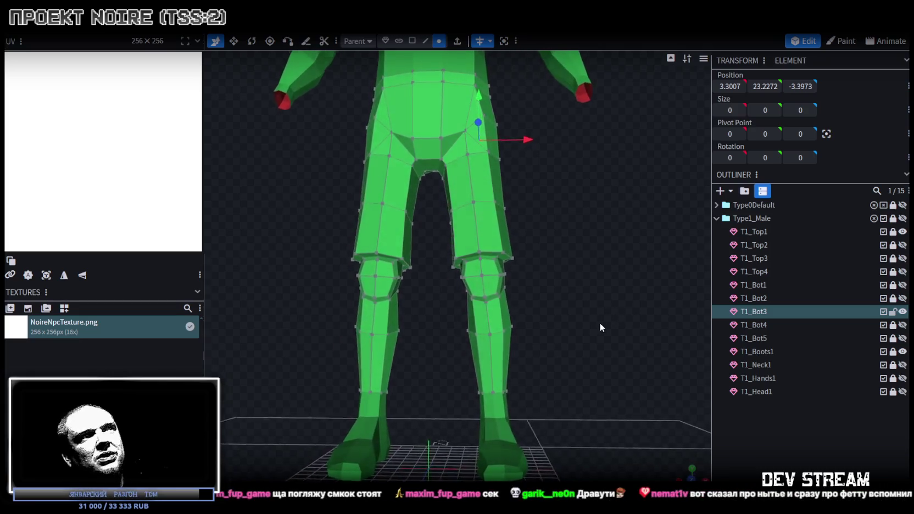
{"action": "scroll", "coordinate": [598, 323], "scroll_direction": "down", "scroll_amount": 2}
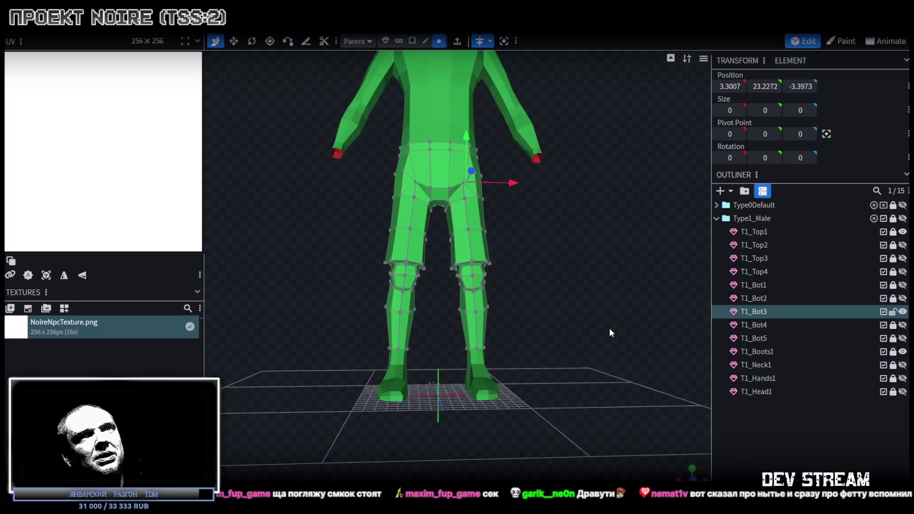
{"action": "key", "text": "Escape"}
{"action": "left_click", "coordinate": [903, 311]}
{"action": "left_click", "coordinate": [902, 324]}
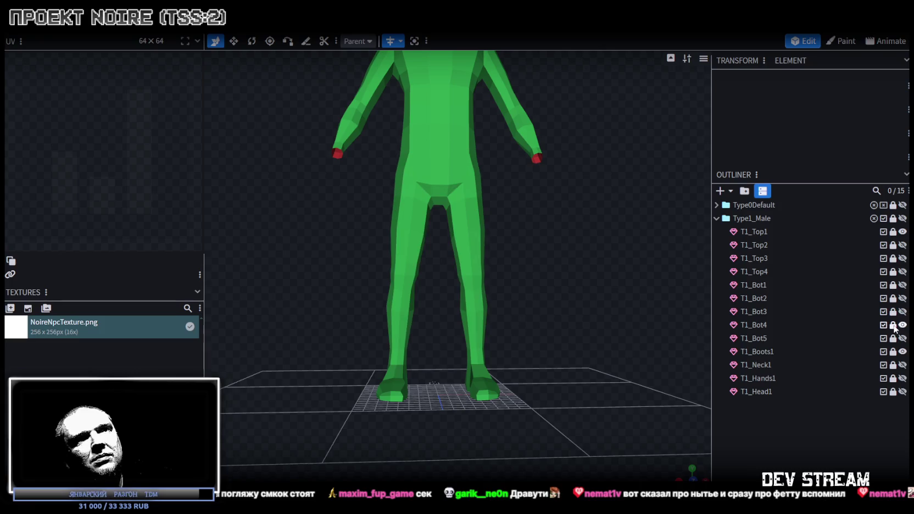
Select T1_Bot4 and add a loop cut around the right lower leg
{"action": "left_click", "coordinate": [763, 328]}
{"action": "scroll", "coordinate": [553, 303], "scroll_direction": "up", "scroll_amount": 2}
{"action": "mouse_move", "coordinate": [553, 303]}
{"action": "left_mouse_down"}
{"action": "mouse_move", "coordinate": [508, 316]}
{"action": "mouse_move", "coordinate": [532, 300]}
{"action": "left_mouse_up"}
{"action": "left_click_drag", "start_coordinate": [553, 342], "coordinate": [541, 282]}
{"action": "scroll", "coordinate": [541, 282], "scroll_direction": "up", "scroll_amount": 2}
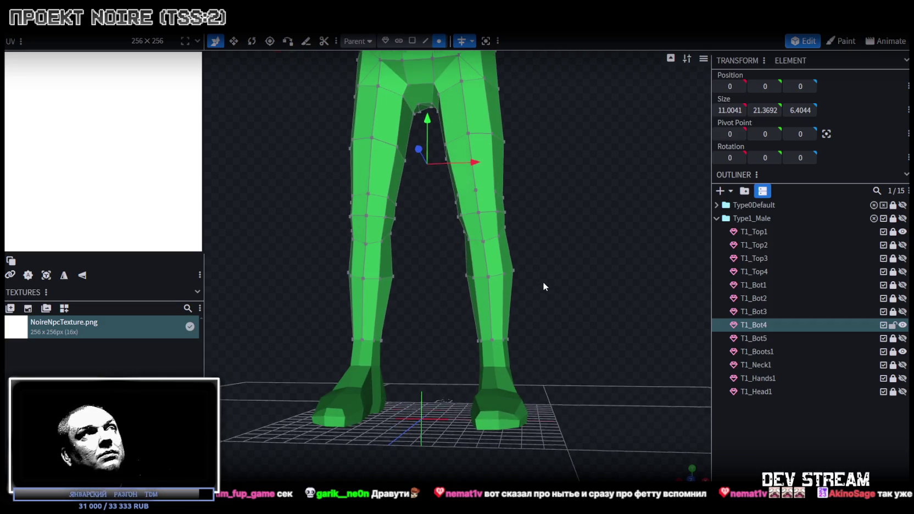
{"action": "left_click", "coordinate": [426, 41]}
{"action": "left_click", "coordinate": [492, 304]}
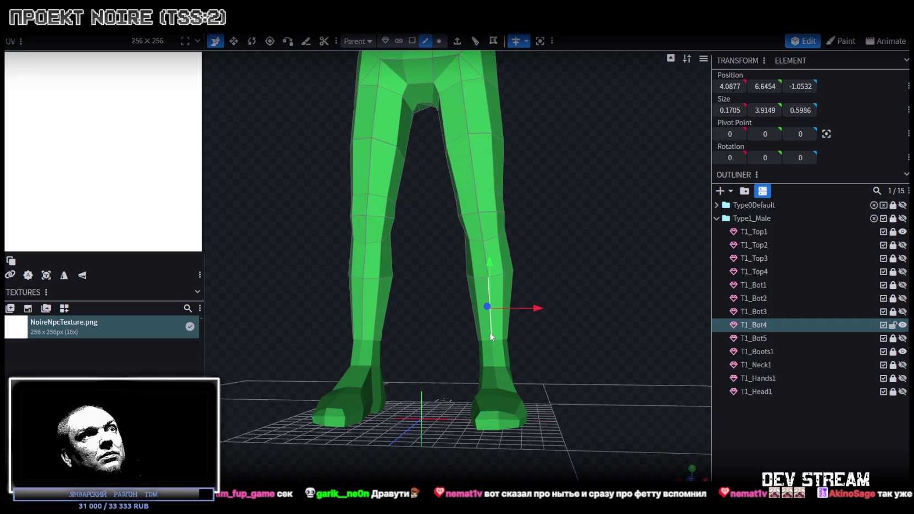
{"action": "left_click", "coordinate": [476, 41]}
Widen the new edge loop and move it down the leg toward the cuff
{"action": "key", "text": "v"}
{"action": "mouse_move", "coordinate": [582, 359]}
{"action": "left_mouse_down"}
{"action": "mouse_move", "coordinate": [590, 341]}
{"action": "mouse_move", "coordinate": [609, 364]}
{"action": "mouse_move", "coordinate": [560, 341]}
{"action": "left_mouse_up"}
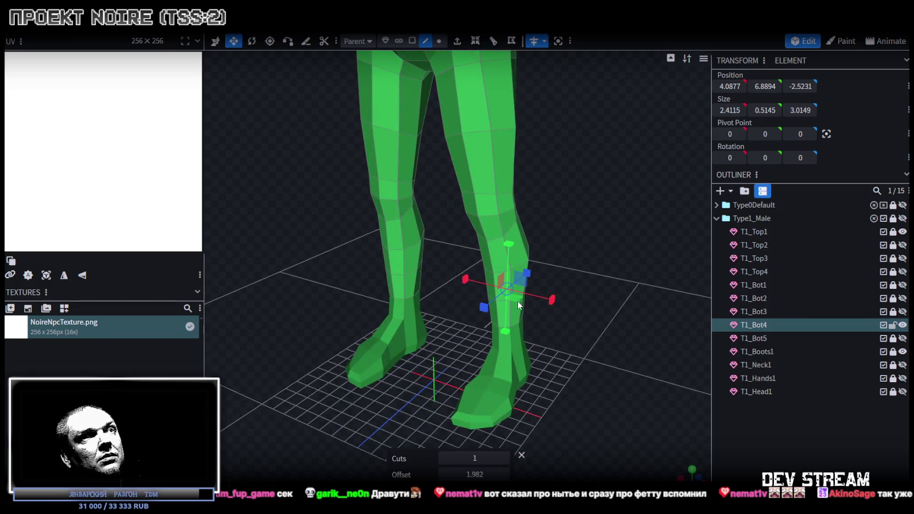
{"action": "left_click_drag", "start_coordinate": [519, 305], "coordinate": [527, 297]}
{"action": "key", "text": "v"}
{"action": "mouse_move", "coordinate": [508, 250]}
{"action": "left_mouse_down"}
{"action": "mouse_move", "coordinate": [514, 300]}
{"action": "mouse_move", "coordinate": [520, 237]}
{"action": "mouse_move", "coordinate": [473, 236]}
{"action": "mouse_move", "coordinate": [467, 186]}
{"action": "mouse_move", "coordinate": [471, 327]}
{"action": "mouse_move", "coordinate": [481, 346]}
{"action": "left_mouse_up"}
{"action": "mouse_move", "coordinate": [588, 245]}
{"action": "left_mouse_down"}
{"action": "mouse_move", "coordinate": [605, 319]}
{"action": "mouse_move", "coordinate": [551, 323]}
{"action": "mouse_move", "coordinate": [510, 278]}
{"action": "left_mouse_up"}
{"action": "scroll", "coordinate": [553, 325], "scroll_direction": "down", "scroll_amount": 2}
{"action": "scroll", "coordinate": [509, 278], "scroll_direction": "up", "scroll_amount": 2}
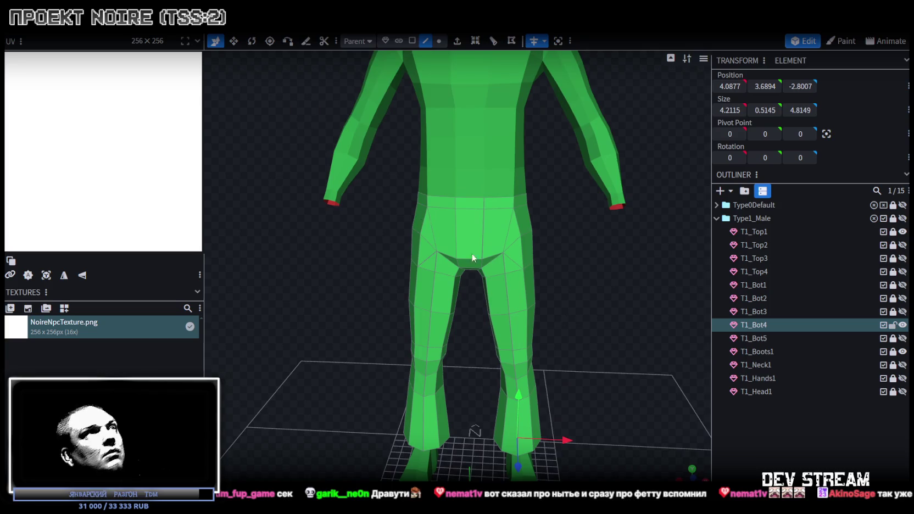
{"action": "left_click", "coordinate": [412, 40]}
Extrude a front waistband face outward by 0.2
{"action": "left_click", "coordinate": [469, 204]}
{"action": "left_click_drag", "start_coordinate": [468, 203], "coordinate": [528, 273]}
{"action": "scroll", "coordinate": [386, 319], "scroll_direction": "up", "scroll_amount": 2}
{"action": "scroll", "coordinate": [364, 303], "scroll_direction": "up", "scroll_amount": 2}
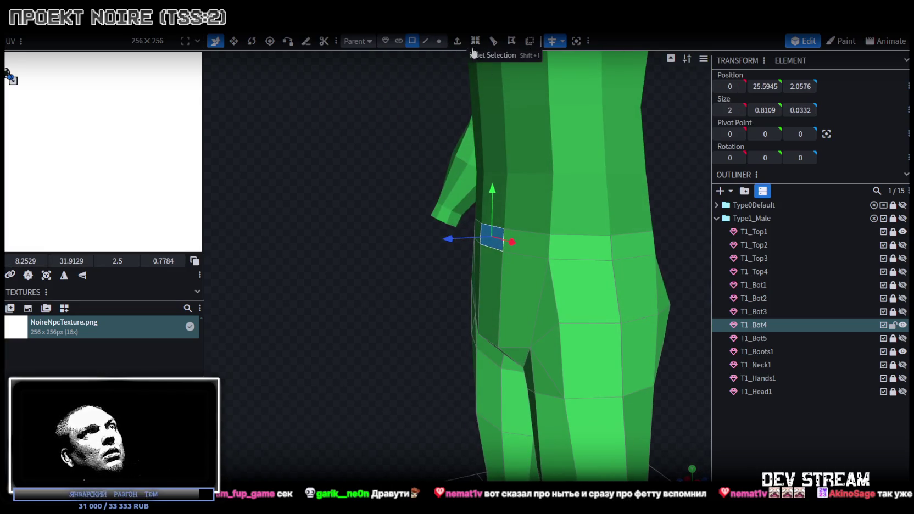
{"action": "left_click", "coordinate": [457, 41]}
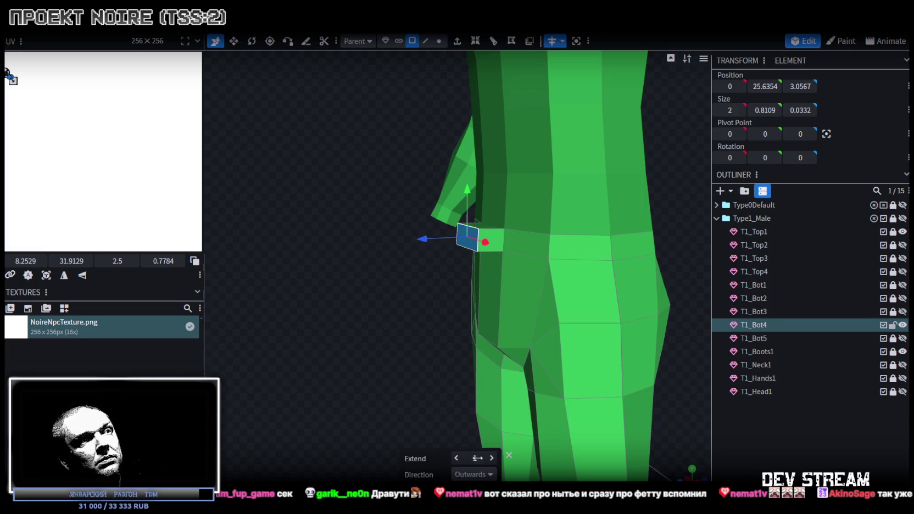
{"action": "left_click_drag", "start_coordinate": [477, 457], "coordinate": [471, 435]}
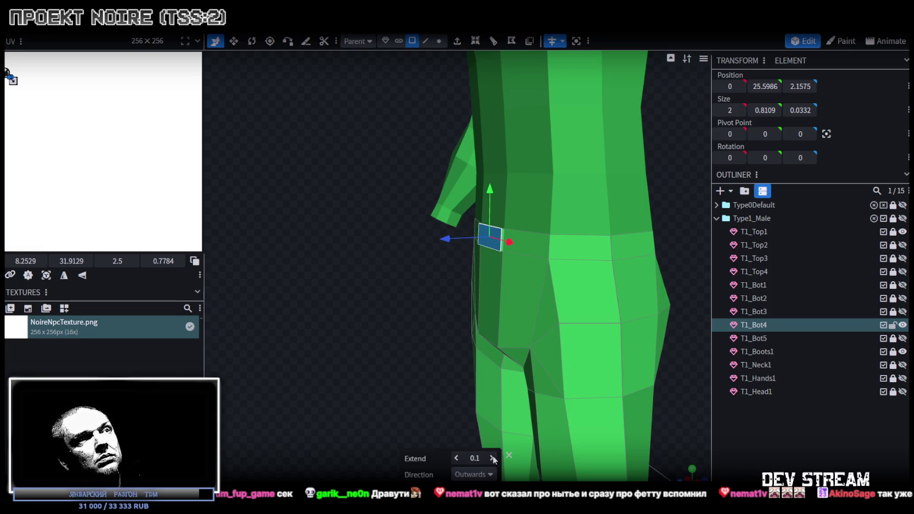
{"action": "left_click", "coordinate": [492, 458]}
Shrink the extruded face and shift its side face slightly sideways
{"action": "key", "text": "KP_1"}
{"action": "key", "text": "v"}
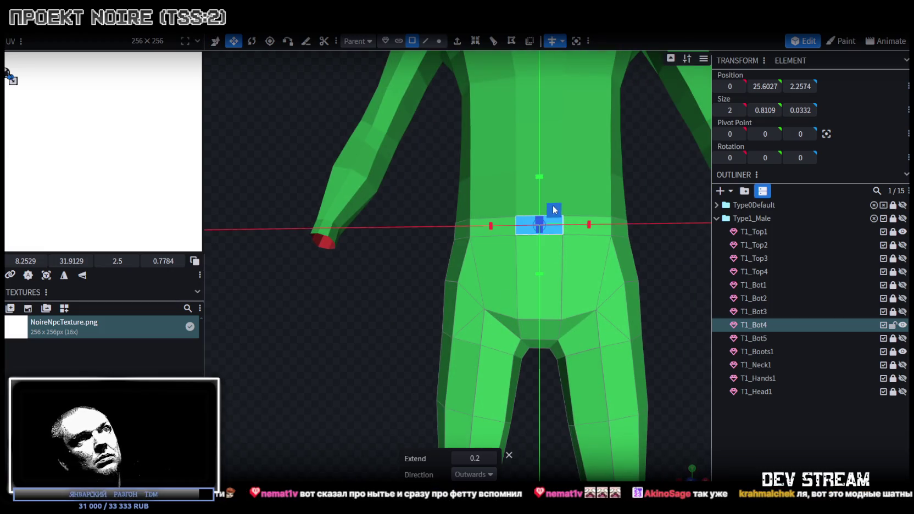
{"action": "left_click_drag", "start_coordinate": [555, 209], "coordinate": [551, 207]}
{"action": "mouse_move", "coordinate": [384, 297]}
{"action": "left_mouse_down"}
{"action": "mouse_move", "coordinate": [337, 330]}
{"action": "mouse_move", "coordinate": [402, 352]}
{"action": "mouse_move", "coordinate": [342, 362]}
{"action": "mouse_move", "coordinate": [458, 266]}
{"action": "left_mouse_up"}
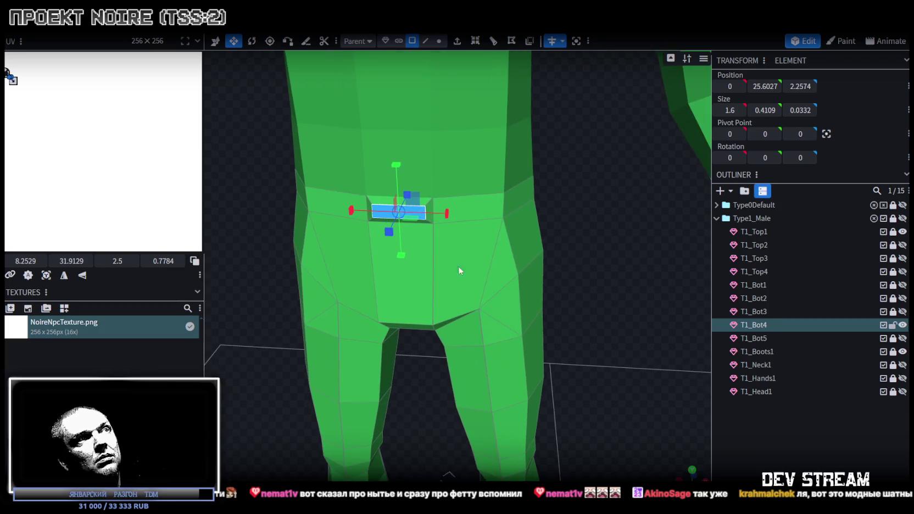
{"action": "left_click", "coordinate": [428, 211]}
{"action": "key", "text": "v"}
{"action": "left_click_drag", "start_coordinate": [474, 212], "coordinate": [477, 218]}
Narrow an edge of the waist notch to size 1 to taper it
{"action": "mouse_move", "coordinate": [431, 236]}
{"action": "left_mouse_down"}
{"action": "mouse_move", "coordinate": [380, 207]}
{"action": "mouse_move", "coordinate": [414, 212]}
{"action": "left_mouse_up"}
{"action": "left_click", "coordinate": [380, 207]}
{"action": "key", "text": "s"}
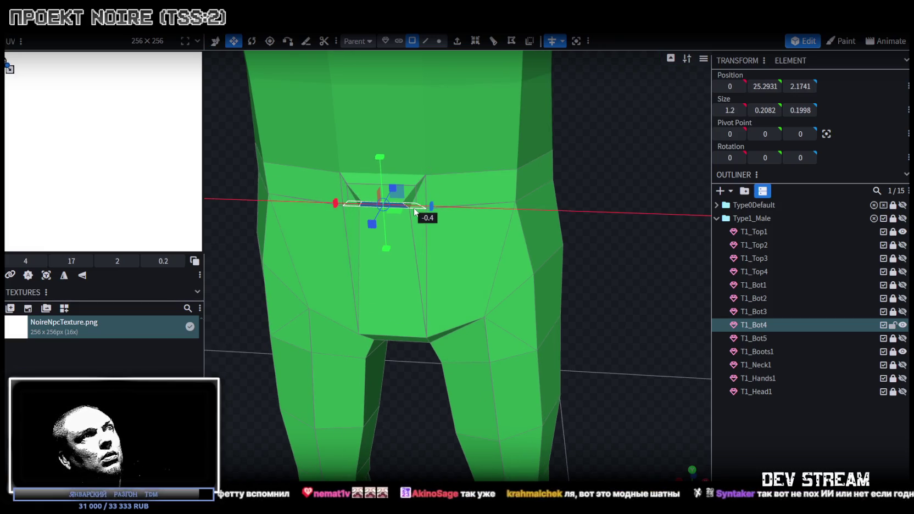
{"action": "scroll", "coordinate": [643, 289], "scroll_direction": "up", "scroll_amount": 3}
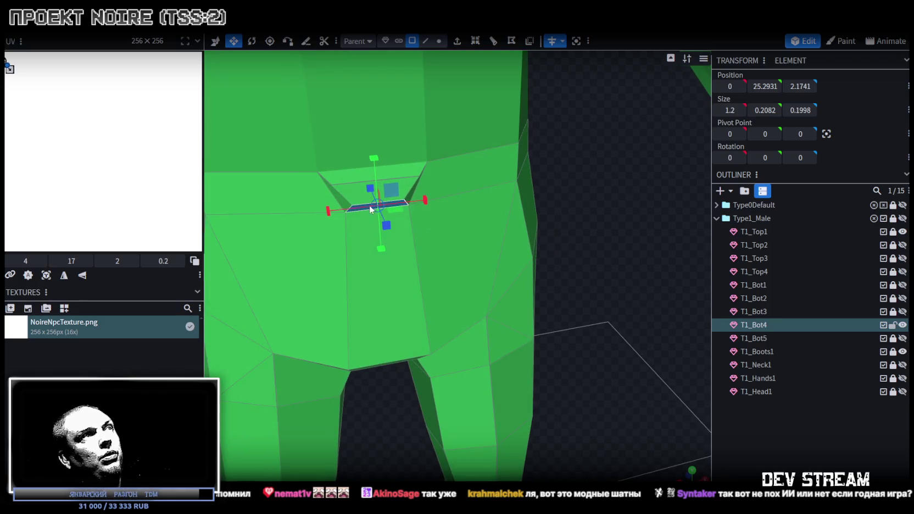
{"action": "left_click", "coordinate": [348, 189]}
{"action": "left_click", "coordinate": [425, 41]}
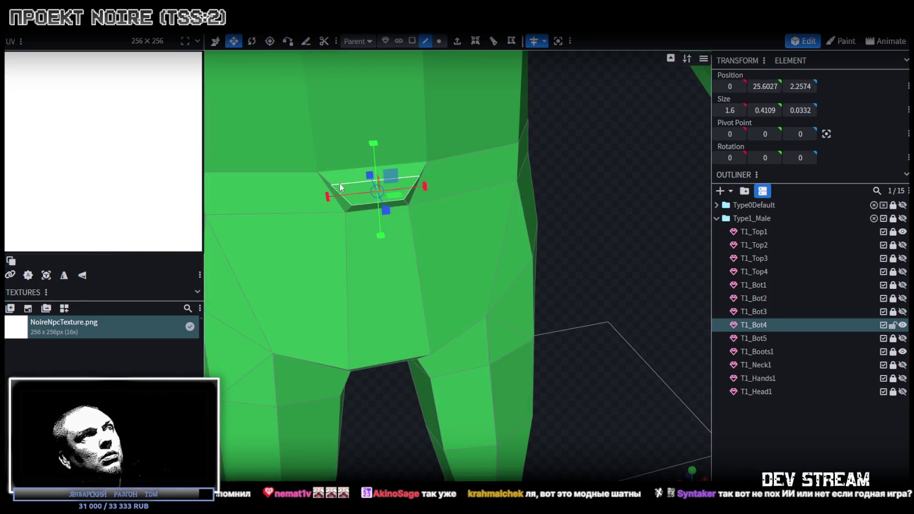
{"action": "left_click", "coordinate": [352, 185]}
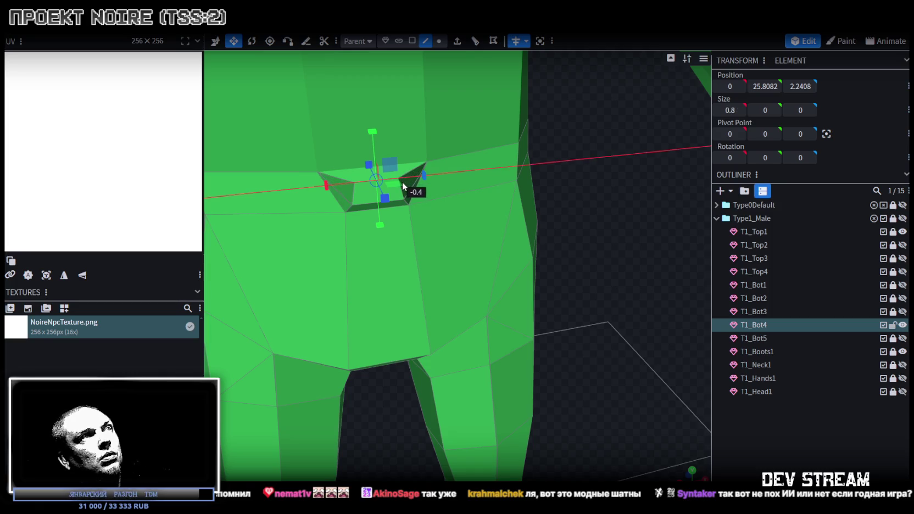
{"action": "left_click_drag", "start_coordinate": [424, 179], "coordinate": [405, 182]}
{"action": "mouse_move", "coordinate": [535, 296]}
{"action": "left_mouse_down"}
{"action": "mouse_move", "coordinate": [294, 274]}
{"action": "mouse_move", "coordinate": [364, 263]}
{"action": "mouse_move", "coordinate": [353, 244]}
{"action": "mouse_move", "coordinate": [580, 333]}
{"action": "mouse_move", "coordinate": [569, 338]}
{"action": "left_mouse_up"}
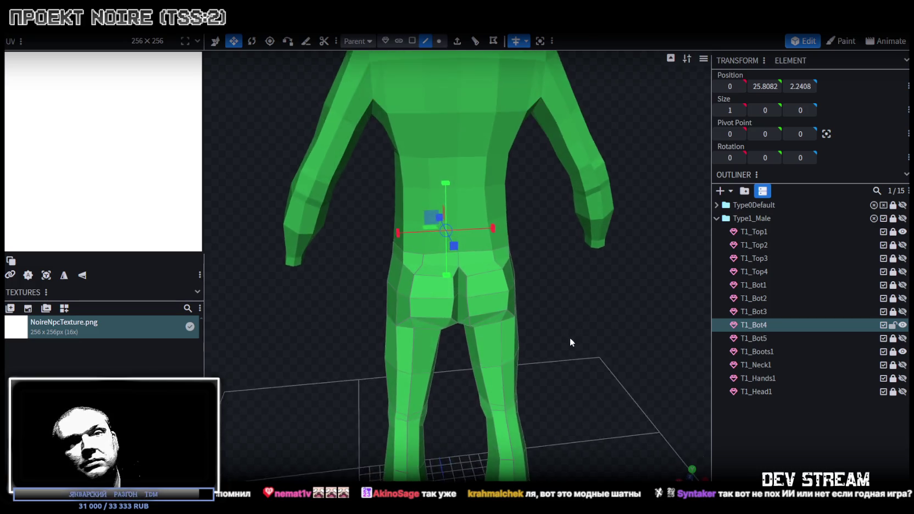
Select the inner and front crotch faces and reshape them in front view
{"action": "scroll", "coordinate": [569, 337], "scroll_direction": "up", "scroll_amount": 2}
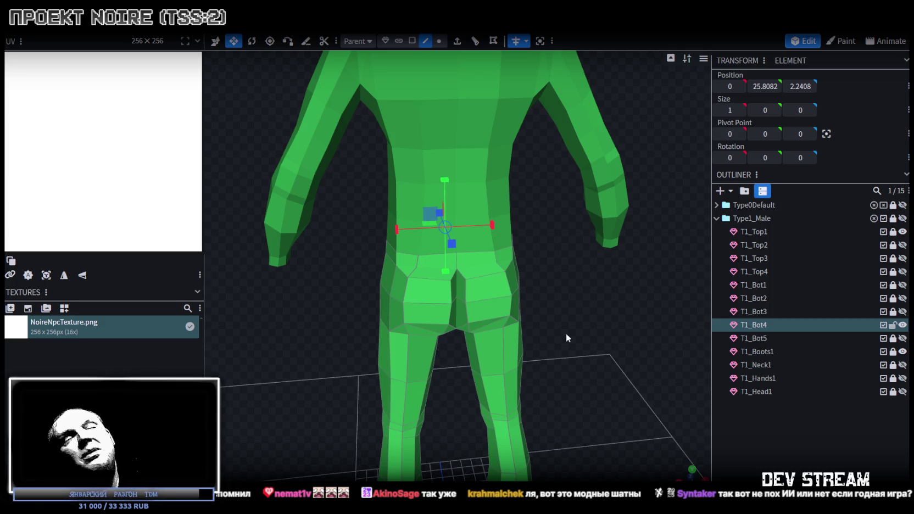
{"action": "scroll", "coordinate": [566, 329], "scroll_direction": "up", "scroll_amount": 2}
{"action": "scroll", "coordinate": [566, 326], "scroll_direction": "up", "scroll_amount": 2}
{"action": "left_click", "coordinate": [411, 40]}
{"action": "scroll", "coordinate": [464, 295], "scroll_direction": "up", "scroll_amount": 2}
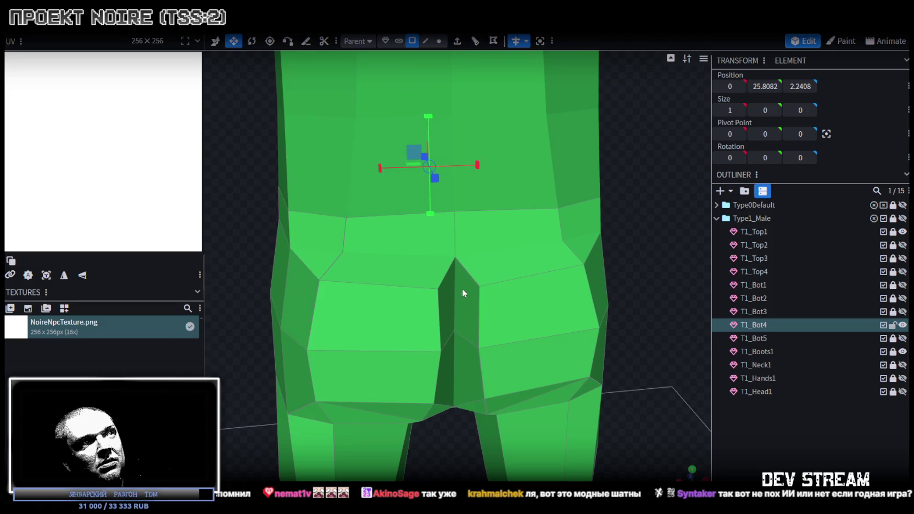
{"action": "left_click", "coordinate": [466, 313]}
{"action": "left_click", "coordinate": [446, 362]}
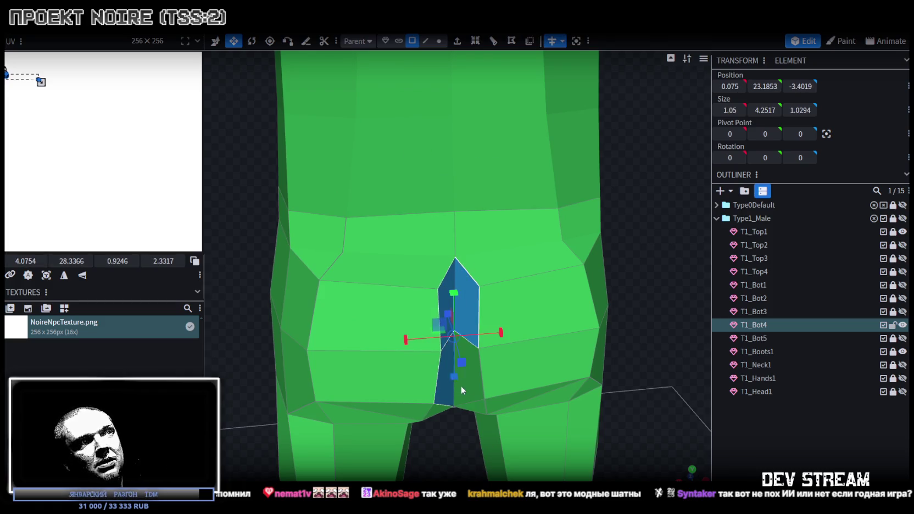
{"action": "key", "text": "KP_1"}
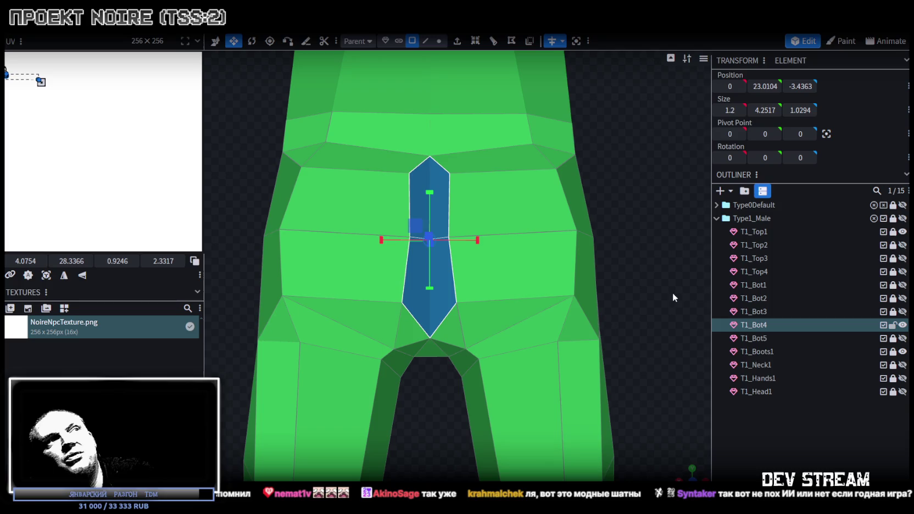
{"action": "mouse_move", "coordinate": [664, 285]}
{"action": "left_mouse_down"}
{"action": "mouse_move", "coordinate": [663, 271]}
{"action": "mouse_move", "coordinate": [604, 208]}
{"action": "left_mouse_up"}
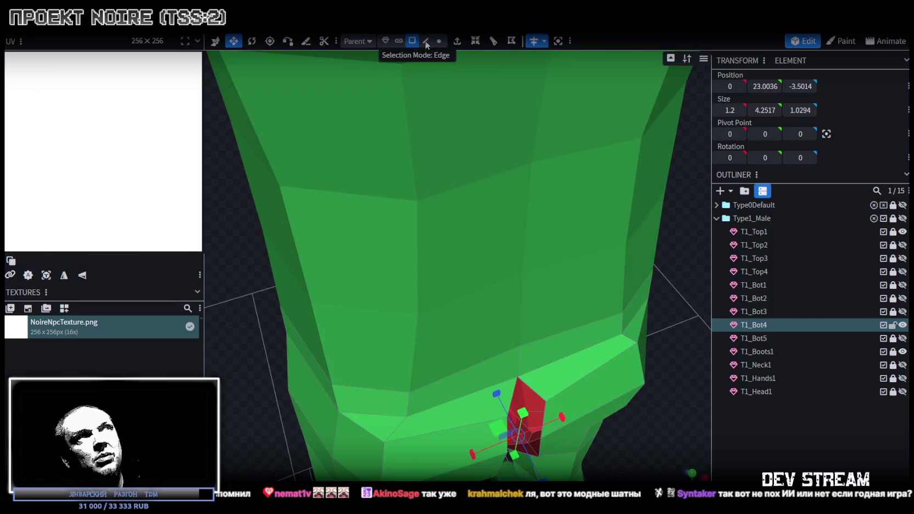
Pick edges around the crotch face, reverting to the full-width crotch edge selection
{"action": "left_click", "coordinate": [425, 41]}
{"action": "scroll", "coordinate": [531, 430], "scroll_direction": "up", "scroll_amount": 5}
{"action": "left_click", "coordinate": [562, 438]}
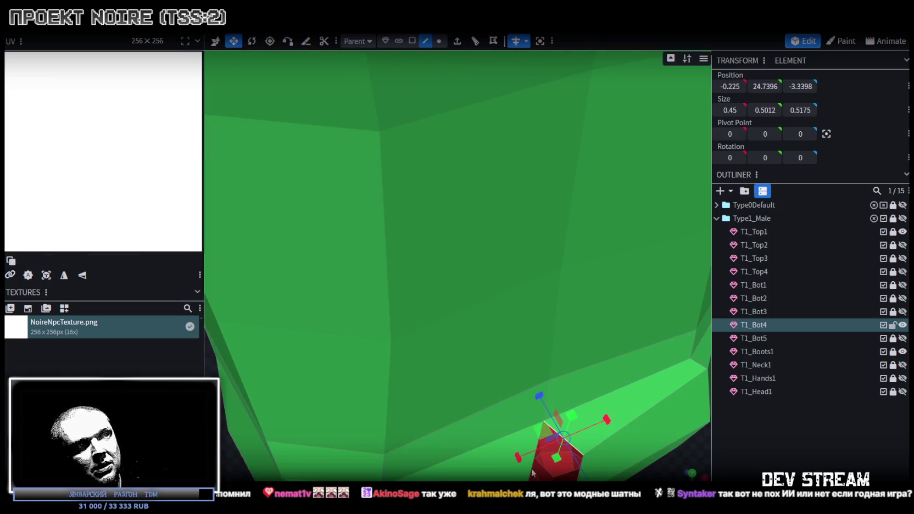
{"action": "left_click", "coordinate": [560, 475], "text": "shift"}
{"action": "scroll", "coordinate": [563, 472], "scroll_direction": "down", "scroll_amount": 5}
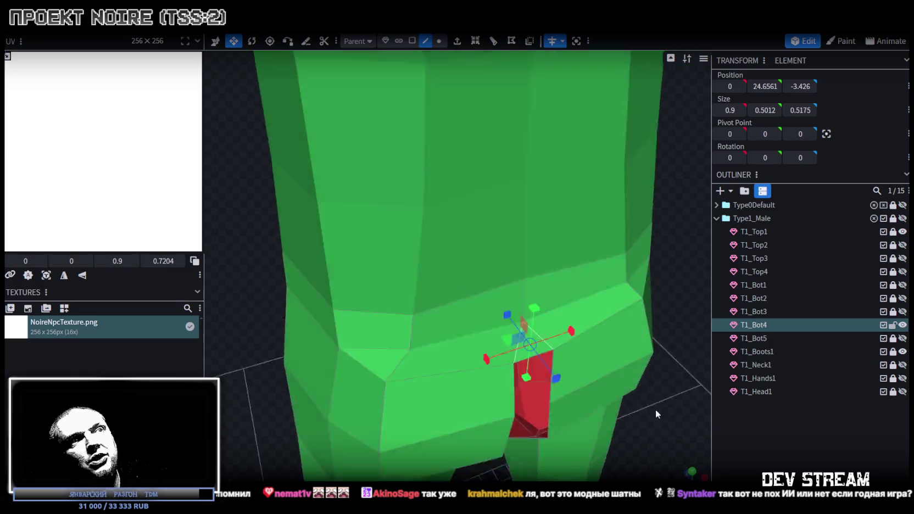
{"action": "left_click_drag", "start_coordinate": [655, 409], "coordinate": [648, 394]}
{"action": "left_click", "coordinate": [471, 322]}
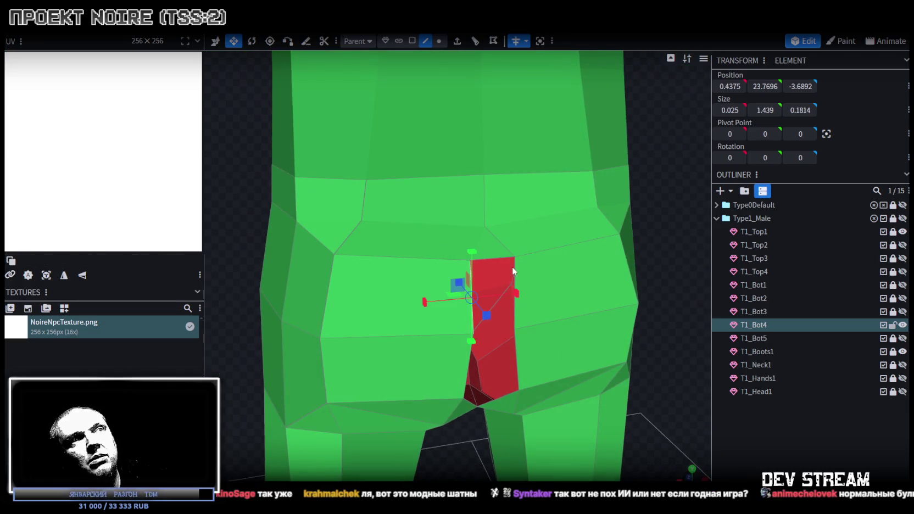
{"action": "left_click", "coordinate": [526, 317]}
{"action": "left_click", "coordinate": [517, 364]}
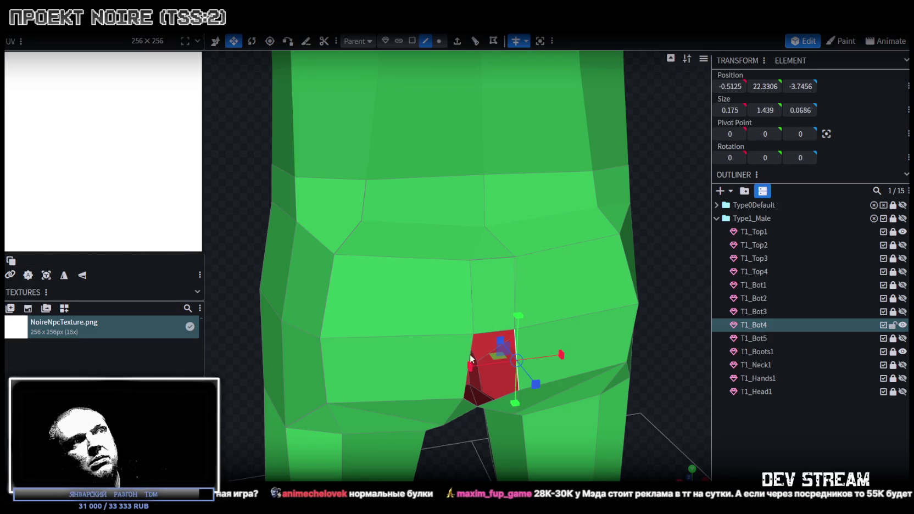
{"action": "key", "text": "ctrl+z"}
Select a face at the front of the hips and move it slightly
{"action": "left_click_drag", "start_coordinate": [656, 393], "coordinate": [649, 348]}
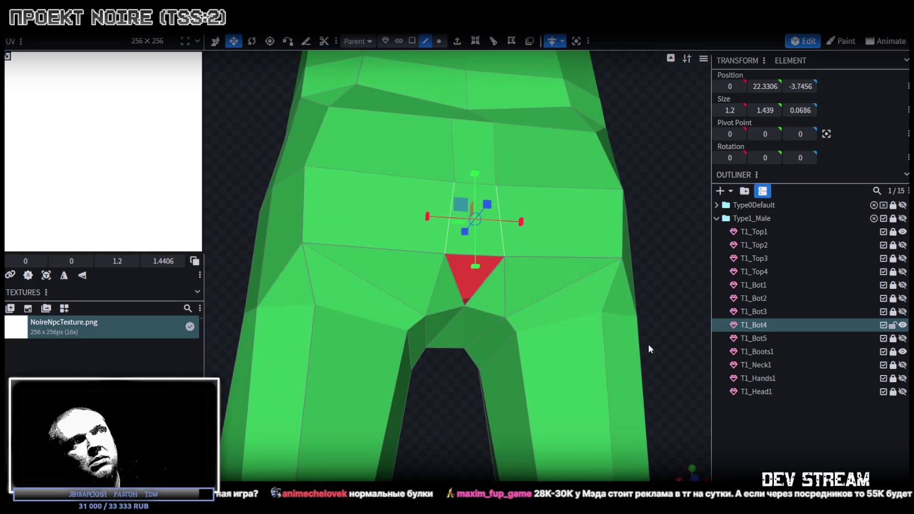
{"action": "left_click", "coordinate": [454, 284]}
{"action": "left_click", "coordinate": [502, 268]}
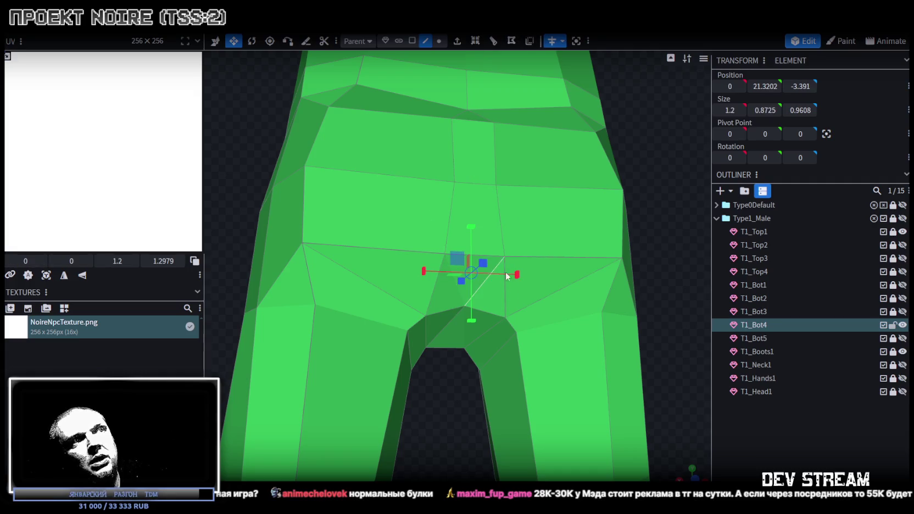
{"action": "left_click_drag", "start_coordinate": [505, 265], "coordinate": [617, 340]}
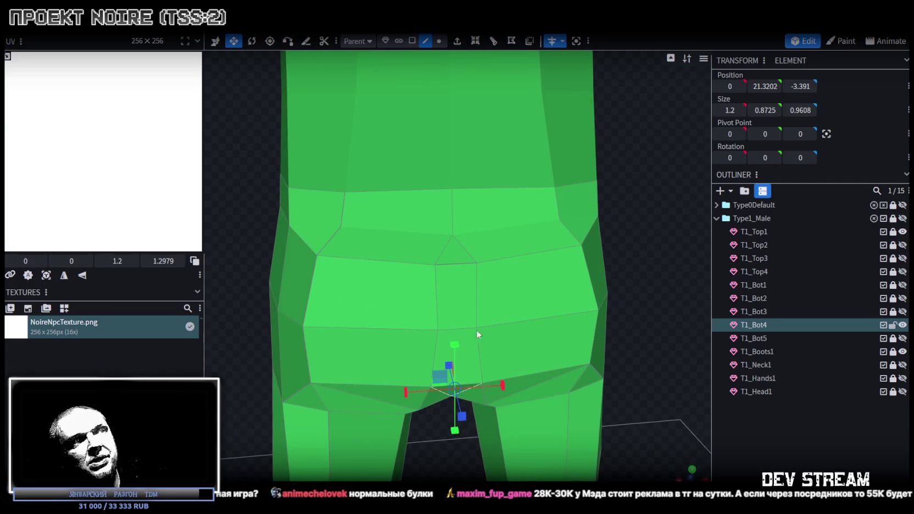
{"action": "left_click", "coordinate": [461, 327]}
{"action": "mouse_move", "coordinate": [504, 327]}
{"action": "left_mouse_down"}
{"action": "mouse_move", "coordinate": [595, 393]}
{"action": "mouse_move", "coordinate": [591, 335]}
{"action": "mouse_move", "coordinate": [617, 330]}
{"action": "left_mouse_up"}
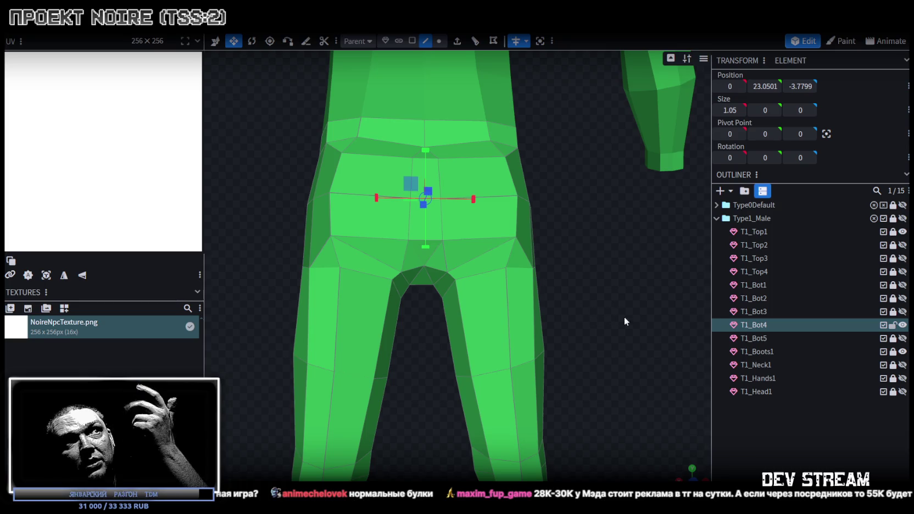
Select a face on the right hip of T1_Bot4 from a top-down view
{"action": "mouse_move", "coordinate": [624, 316]}
{"action": "left_mouse_down"}
{"action": "mouse_move", "coordinate": [612, 300]}
{"action": "mouse_move", "coordinate": [625, 339]}
{"action": "mouse_move", "coordinate": [613, 326]}
{"action": "left_mouse_up"}
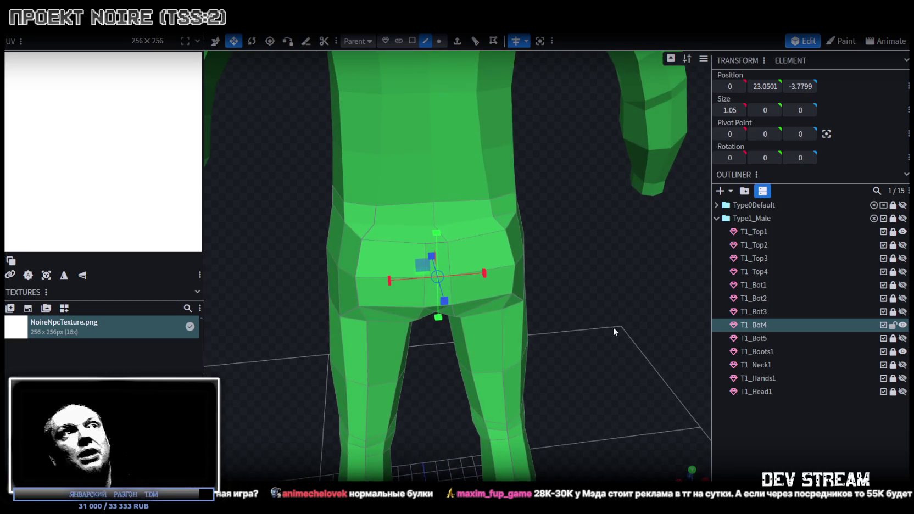
{"action": "left_click", "coordinate": [503, 265]}
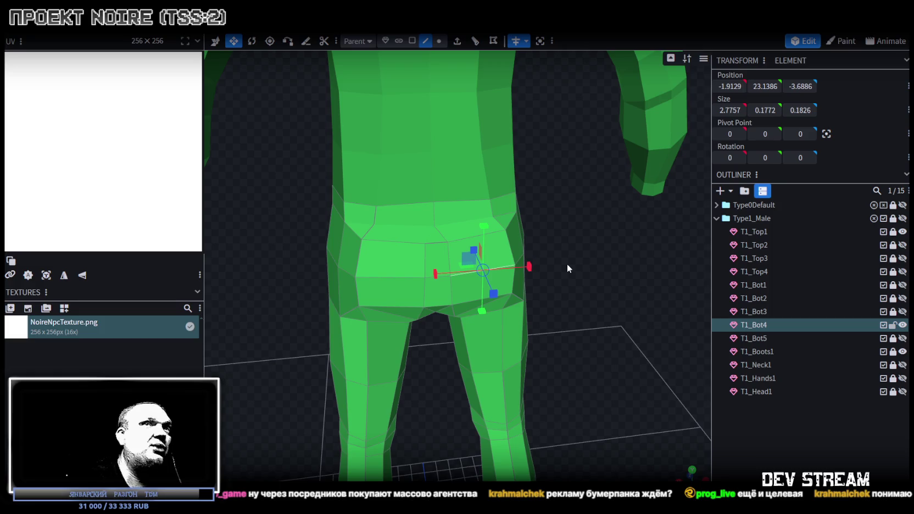
{"action": "scroll", "coordinate": [597, 329], "scroll_direction": "down", "scroll_amount": 3}
Switch to vertex selection and select two hip vertices from a close hip view
{"action": "mouse_move", "coordinate": [575, 333]}
{"action": "left_mouse_down"}
{"action": "mouse_move", "coordinate": [265, 299]}
{"action": "mouse_move", "coordinate": [517, 368]}
{"action": "mouse_move", "coordinate": [520, 352]}
{"action": "mouse_move", "coordinate": [555, 338]}
{"action": "mouse_move", "coordinate": [576, 352]}
{"action": "mouse_move", "coordinate": [590, 342]}
{"action": "left_mouse_up"}
{"action": "scroll", "coordinate": [264, 300], "scroll_direction": "up", "scroll_amount": 3}
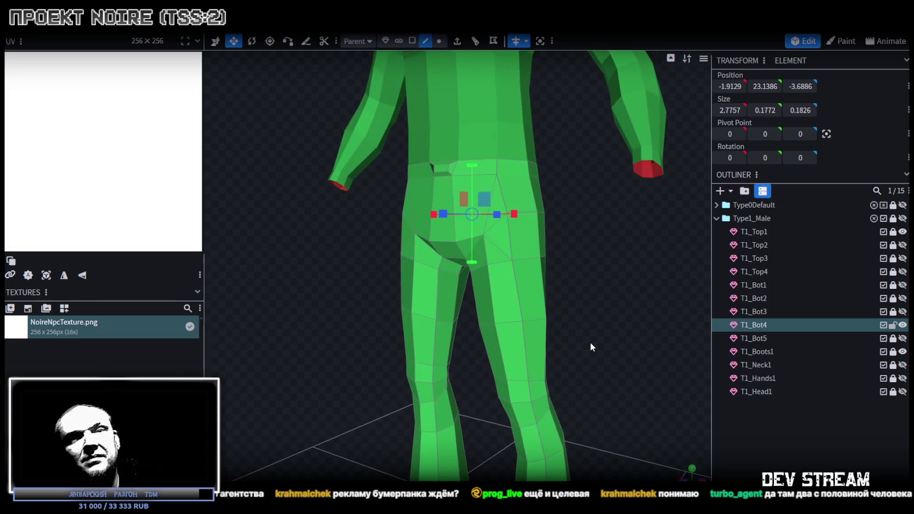
{"action": "left_click_drag", "start_coordinate": [596, 327], "coordinate": [619, 344]}
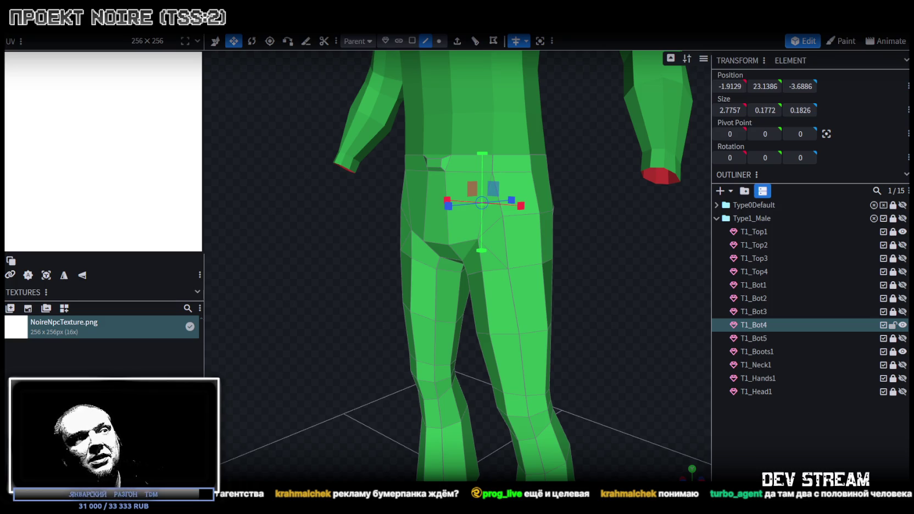
{"action": "mouse_move", "coordinate": [582, 340]}
{"action": "left_mouse_down"}
{"action": "mouse_move", "coordinate": [628, 221]}
{"action": "mouse_move", "coordinate": [613, 230]}
{"action": "mouse_move", "coordinate": [598, 209]}
{"action": "left_mouse_up"}
{"action": "left_click", "coordinate": [438, 41]}
{"action": "mouse_move", "coordinate": [614, 270]}
{"action": "left_mouse_down"}
{"action": "mouse_move", "coordinate": [633, 277]}
{"action": "mouse_move", "coordinate": [662, 258]}
{"action": "mouse_move", "coordinate": [665, 286]}
{"action": "mouse_move", "coordinate": [553, 180]}
{"action": "left_mouse_up"}
{"action": "mouse_move", "coordinate": [582, 210]}
{"action": "left_mouse_down"}
{"action": "mouse_move", "coordinate": [603, 248]}
{"action": "mouse_move", "coordinate": [629, 262]}
{"action": "mouse_move", "coordinate": [637, 246]}
{"action": "mouse_move", "coordinate": [626, 260]}
{"action": "left_mouse_up"}
{"action": "left_click", "coordinate": [561, 227], "text": "shift"}
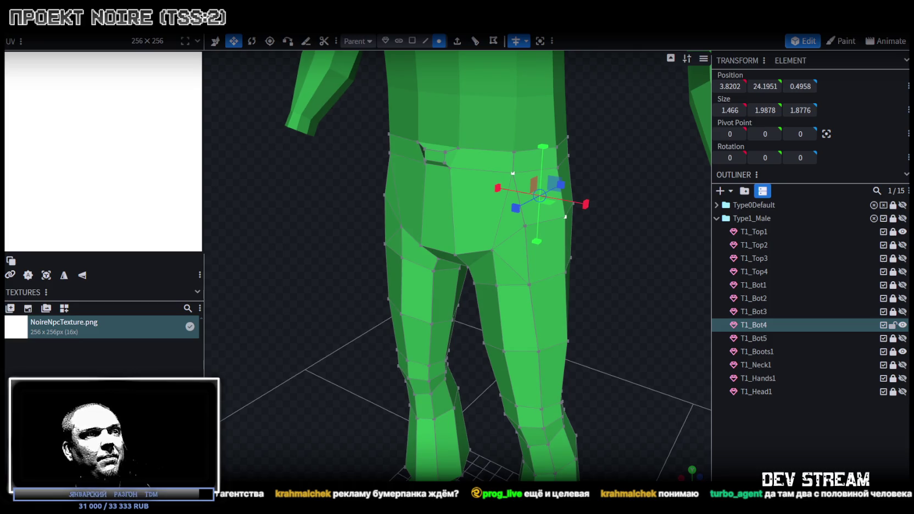
Orbit around the hip to check the outward-pulled vertices
{"action": "mouse_move", "coordinate": [516, 305]}
{"action": "left_mouse_down"}
{"action": "mouse_move", "coordinate": [608, 282]}
{"action": "mouse_move", "coordinate": [409, 277]}
{"action": "mouse_move", "coordinate": [439, 267]}
{"action": "mouse_move", "coordinate": [620, 287]}
{"action": "mouse_move", "coordinate": [588, 288]}
{"action": "left_mouse_up"}
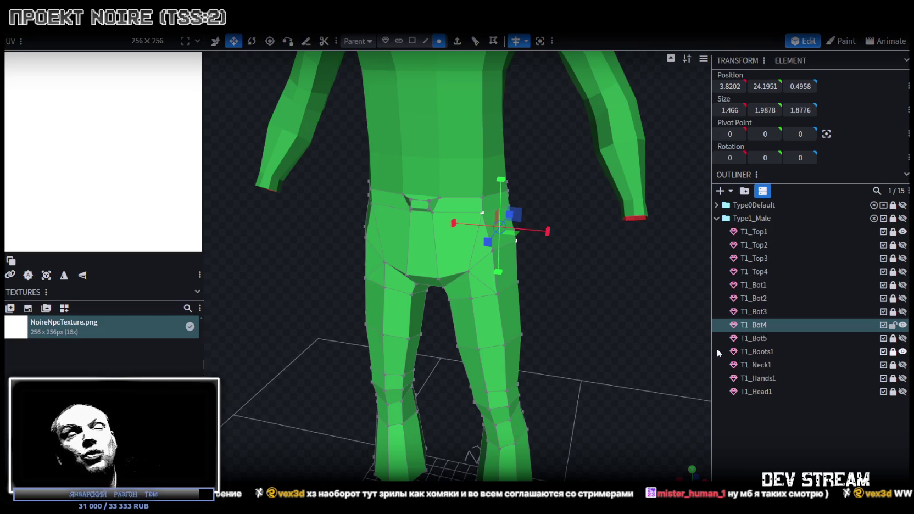
Orbit the view to face the reshaped T1_Bot4 pants from the front
{"action": "mouse_move", "coordinate": [659, 346]}
{"action": "left_mouse_down"}
{"action": "mouse_move", "coordinate": [615, 298]}
{"action": "mouse_move", "coordinate": [578, 314]}
{"action": "mouse_move", "coordinate": [574, 302]}
{"action": "left_mouse_up"}
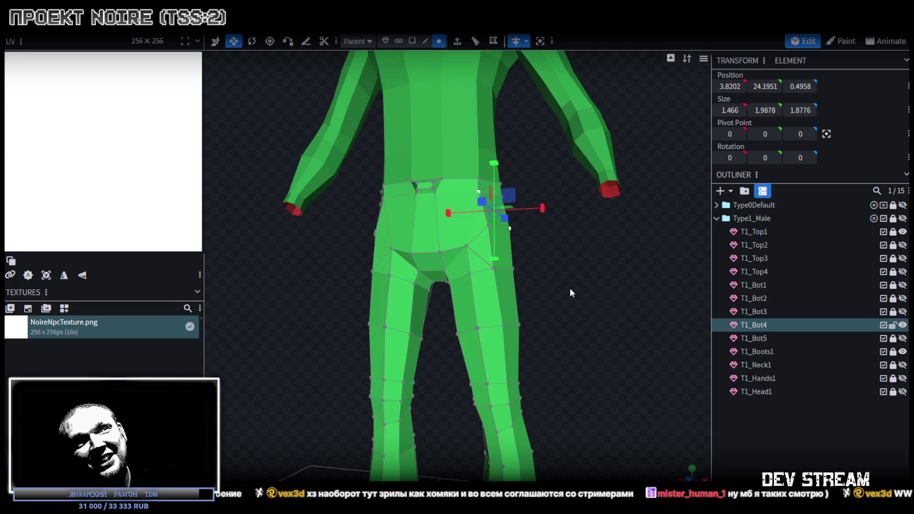
Add a loop cut around the lower right leg of the pants
{"action": "left_click", "coordinate": [425, 40]}
{"action": "left_click", "coordinate": [438, 322]}
{"action": "left_click_drag", "start_coordinate": [438, 322], "coordinate": [532, 296]}
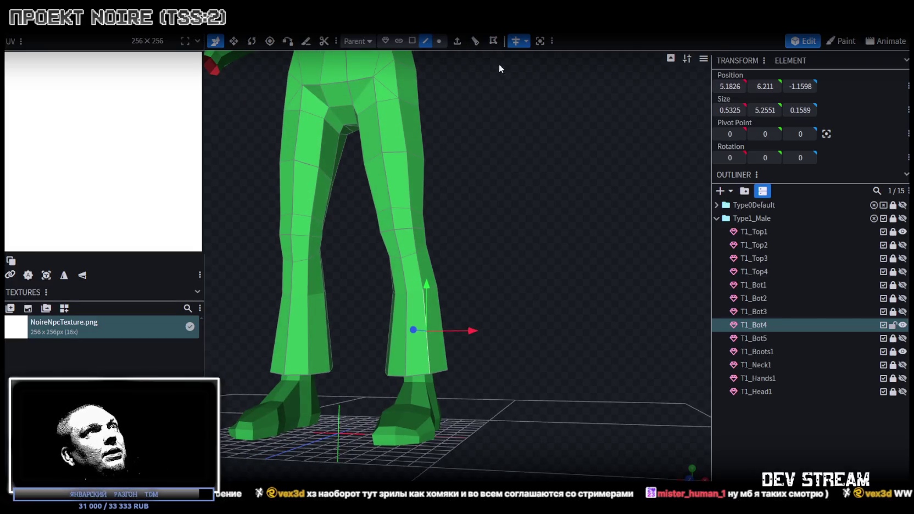
{"action": "left_click", "coordinate": [475, 41]}
{"action": "mouse_move", "coordinate": [474, 458]}
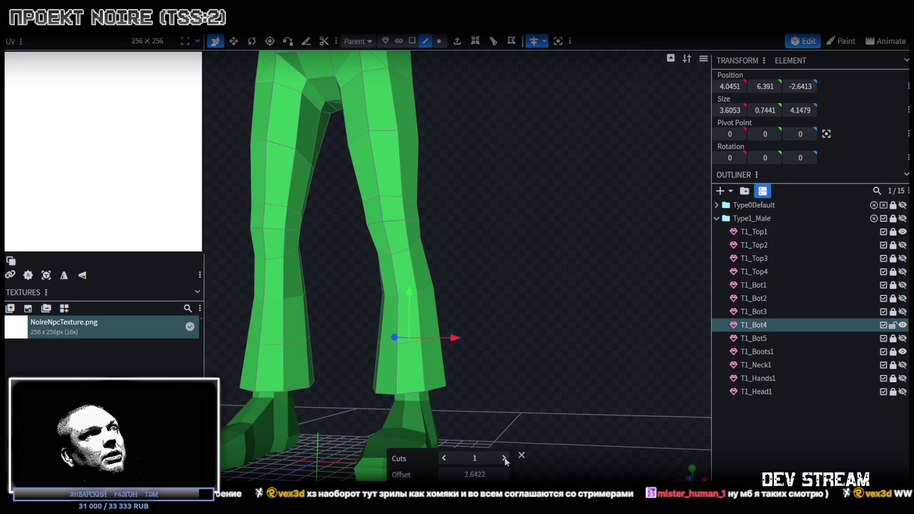
{"action": "mouse_move", "coordinate": [554, 336]}
{"action": "left_mouse_down"}
{"action": "mouse_move", "coordinate": [454, 347]}
{"action": "mouse_move", "coordinate": [425, 320]}
{"action": "left_mouse_up"}
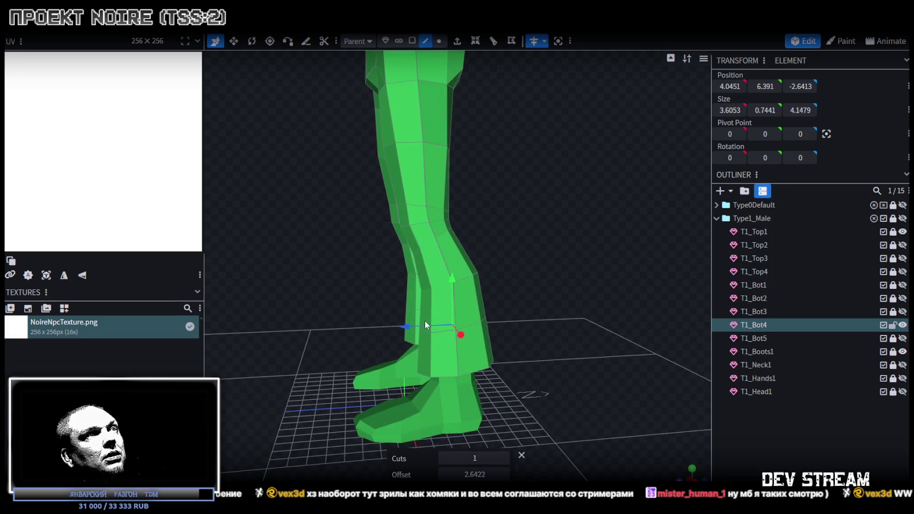
{"action": "left_click", "coordinate": [450, 288]}
{"action": "scroll", "coordinate": [512, 284], "scroll_direction": "up", "scroll_amount": 2}
{"action": "left_click_drag", "start_coordinate": [591, 327], "coordinate": [474, 132]}
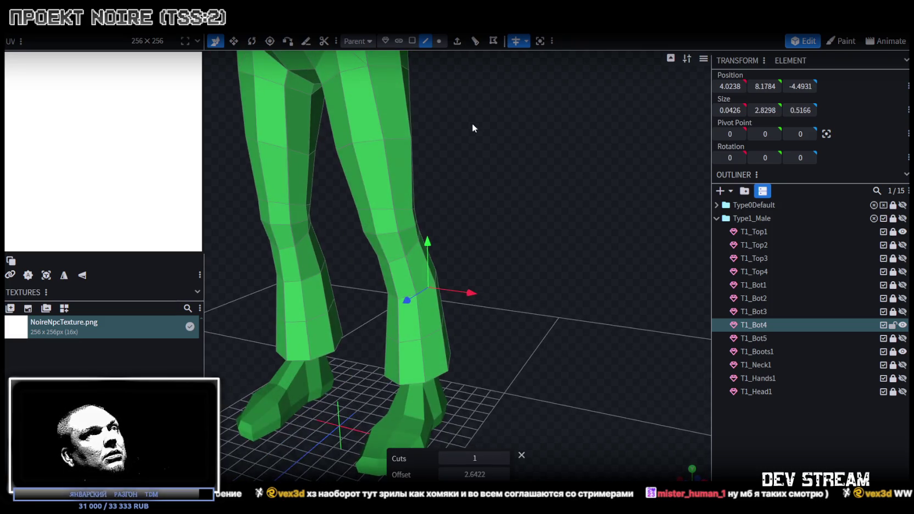
Select two neighbouring lower-leg faces and push them 0.3 along Z
{"action": "left_click", "coordinate": [412, 41]}
{"action": "left_click", "coordinate": [393, 325]}
{"action": "left_click", "coordinate": [412, 315], "text": "shift"}
{"action": "left_click_drag", "start_coordinate": [372, 355], "coordinate": [382, 356]}
{"action": "mouse_move", "coordinate": [485, 332]}
{"action": "left_mouse_down"}
{"action": "mouse_move", "coordinate": [464, 291]}
{"action": "mouse_move", "coordinate": [480, 280]}
{"action": "mouse_move", "coordinate": [528, 278]}
{"action": "mouse_move", "coordinate": [550, 356]}
{"action": "mouse_move", "coordinate": [449, 332]}
{"action": "mouse_move", "coordinate": [465, 328]}
{"action": "mouse_move", "coordinate": [457, 316]}
{"action": "mouse_move", "coordinate": [436, 318]}
{"action": "mouse_move", "coordinate": [473, 310]}
{"action": "mouse_move", "coordinate": [476, 321]}
{"action": "mouse_move", "coordinate": [498, 307]}
{"action": "mouse_move", "coordinate": [572, 324]}
{"action": "mouse_move", "coordinate": [554, 349]}
{"action": "mouse_move", "coordinate": [577, 325]}
{"action": "mouse_move", "coordinate": [612, 396]}
{"action": "mouse_move", "coordinate": [587, 362]}
{"action": "mouse_move", "coordinate": [563, 367]}
{"action": "left_mouse_up"}
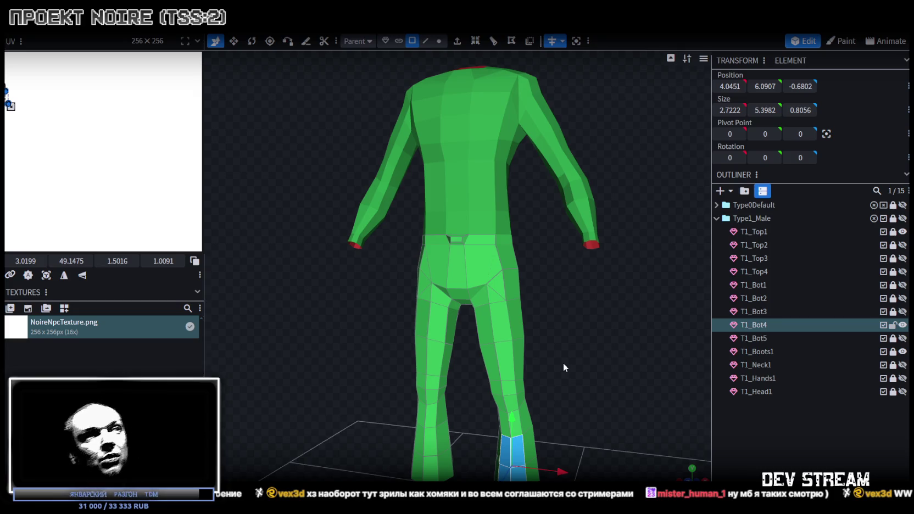
{"action": "scroll", "coordinate": [562, 363], "scroll_direction": "up", "scroll_amount": 3}
{"action": "scroll", "coordinate": [587, 374], "scroll_direction": "up", "scroll_amount": 2}
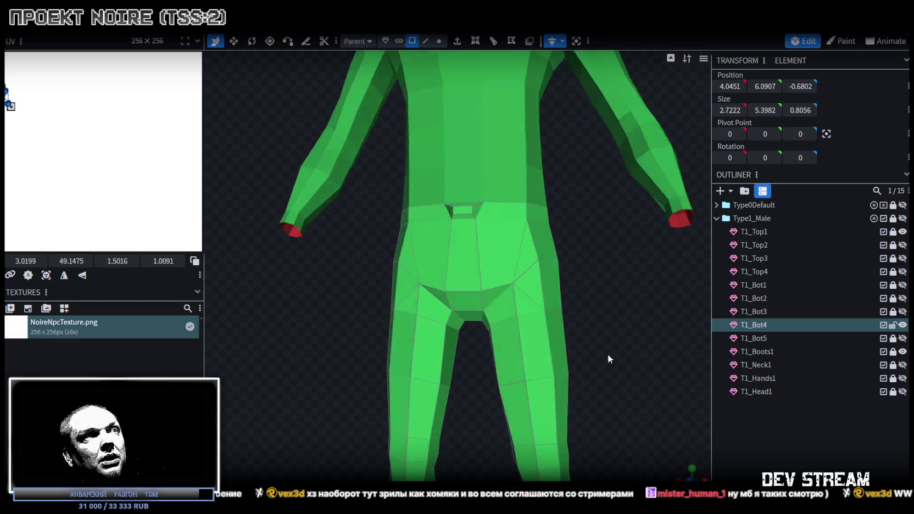
{"action": "left_click_drag", "start_coordinate": [615, 346], "coordinate": [605, 341]}
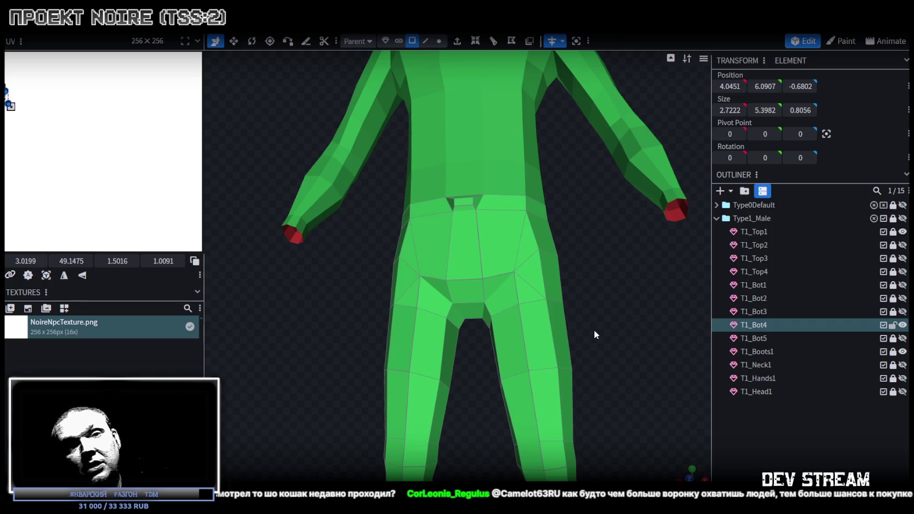
{"action": "mouse_move", "coordinate": [594, 330]}
{"action": "left_mouse_down"}
{"action": "mouse_move", "coordinate": [435, 297]}
{"action": "mouse_move", "coordinate": [495, 302]}
{"action": "mouse_move", "coordinate": [571, 331]}
{"action": "mouse_move", "coordinate": [663, 330]}
{"action": "mouse_move", "coordinate": [597, 315]}
{"action": "mouse_move", "coordinate": [396, 319]}
{"action": "mouse_move", "coordinate": [445, 300]}
{"action": "mouse_move", "coordinate": [443, 290]}
{"action": "mouse_move", "coordinate": [396, 279]}
{"action": "left_mouse_up"}
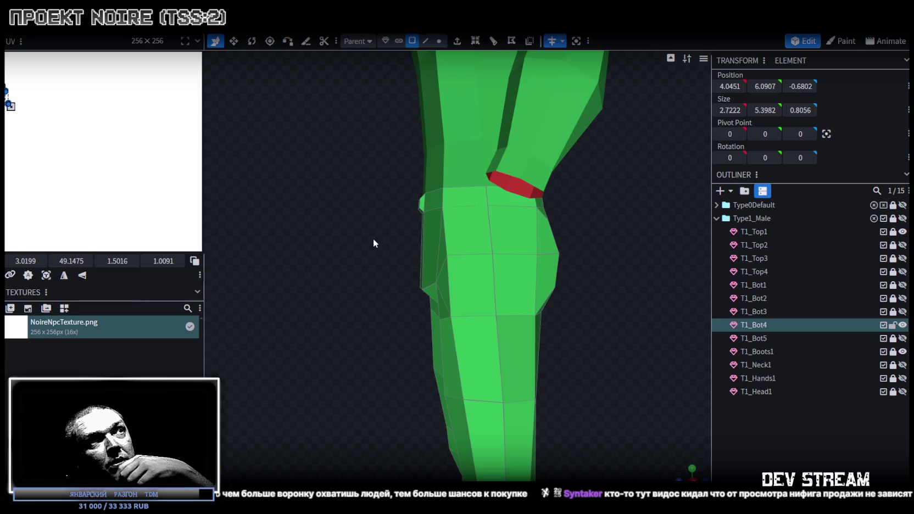
{"action": "mouse_move", "coordinate": [373, 243]}
{"action": "left_mouse_down"}
{"action": "mouse_move", "coordinate": [424, 241]}
{"action": "mouse_move", "coordinate": [408, 235]}
{"action": "left_mouse_up"}
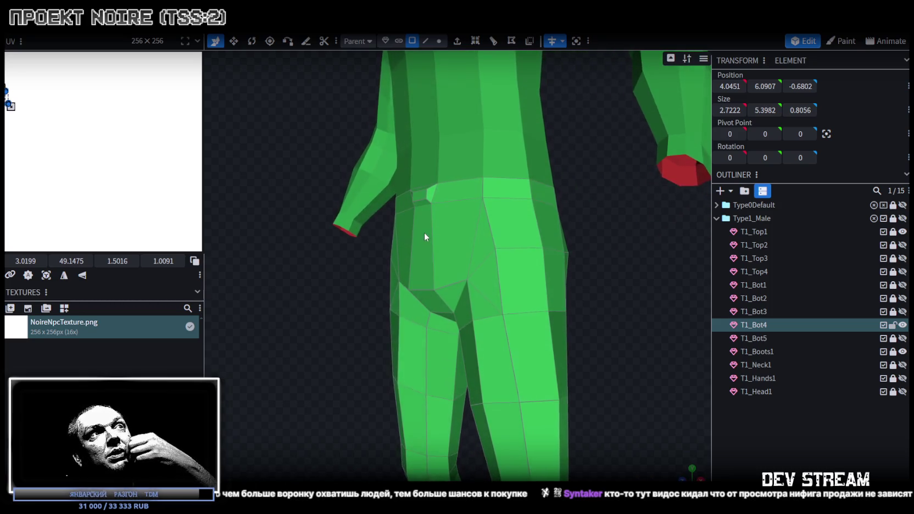
{"action": "mouse_move", "coordinate": [357, 233]}
{"action": "left_mouse_down"}
{"action": "mouse_move", "coordinate": [312, 296]}
{"action": "mouse_move", "coordinate": [305, 286]}
{"action": "left_mouse_up"}
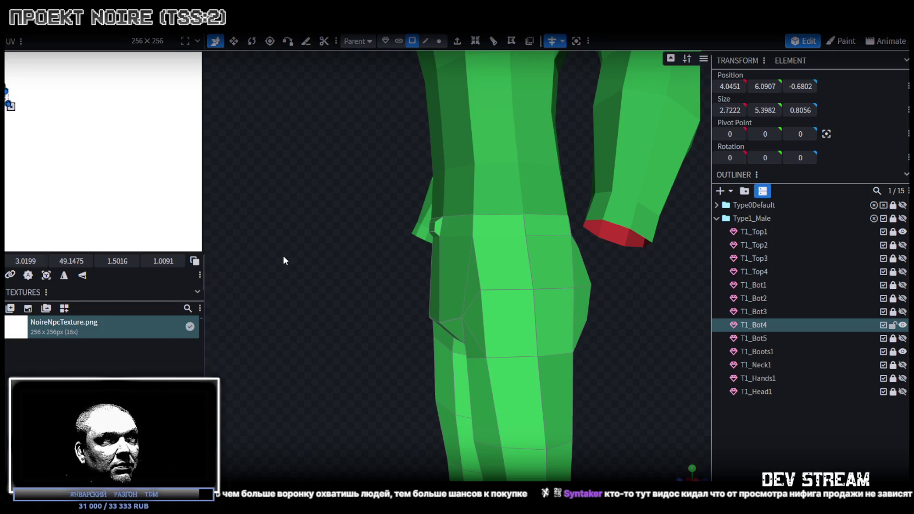
{"action": "mouse_move", "coordinate": [283, 256]}
{"action": "left_mouse_down"}
{"action": "mouse_move", "coordinate": [278, 275]}
{"action": "mouse_move", "coordinate": [356, 265]}
{"action": "mouse_move", "coordinate": [506, 286]}
{"action": "left_mouse_up"}
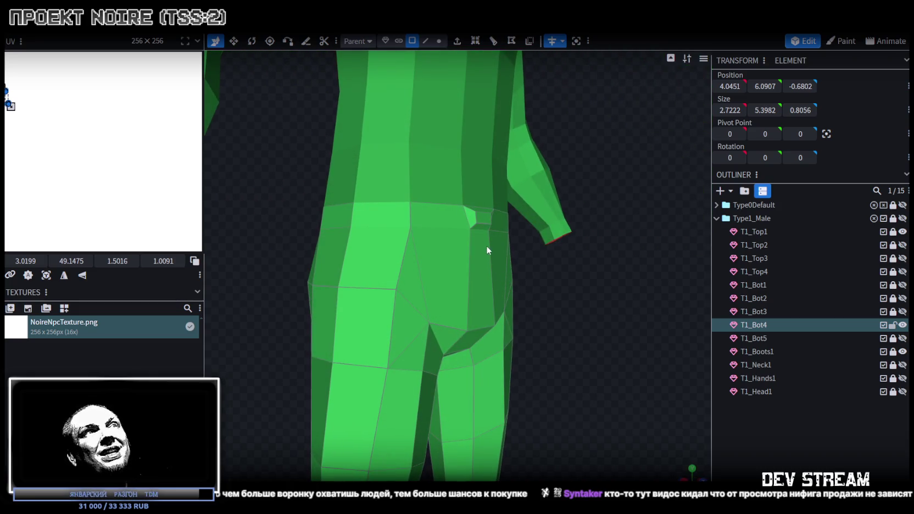
{"action": "left_click", "coordinate": [484, 229]}
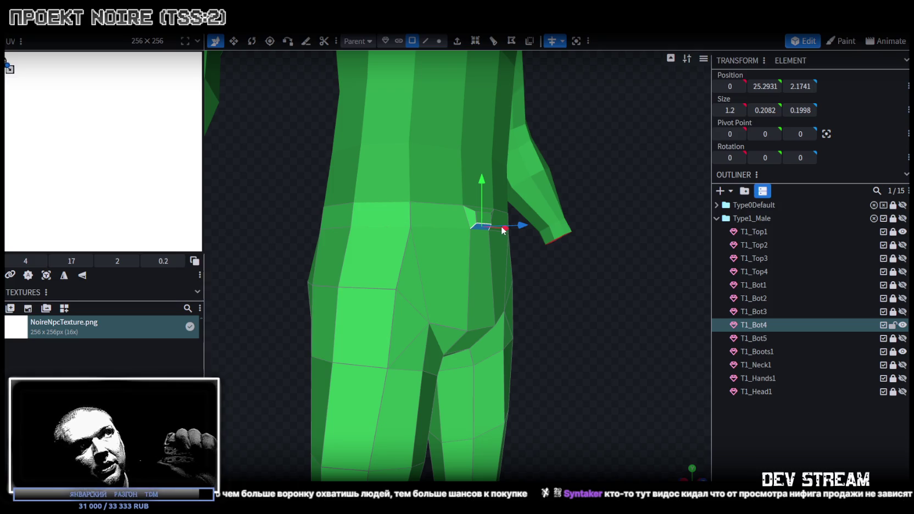
Orbit to a near-front view of the hips to inspect the middle waist face
{"action": "mouse_move", "coordinate": [504, 230]}
{"action": "right_mouse_down"}
{"action": "mouse_move", "coordinate": [494, 294]}
{"action": "mouse_move", "coordinate": [465, 291]}
{"action": "right_mouse_up"}
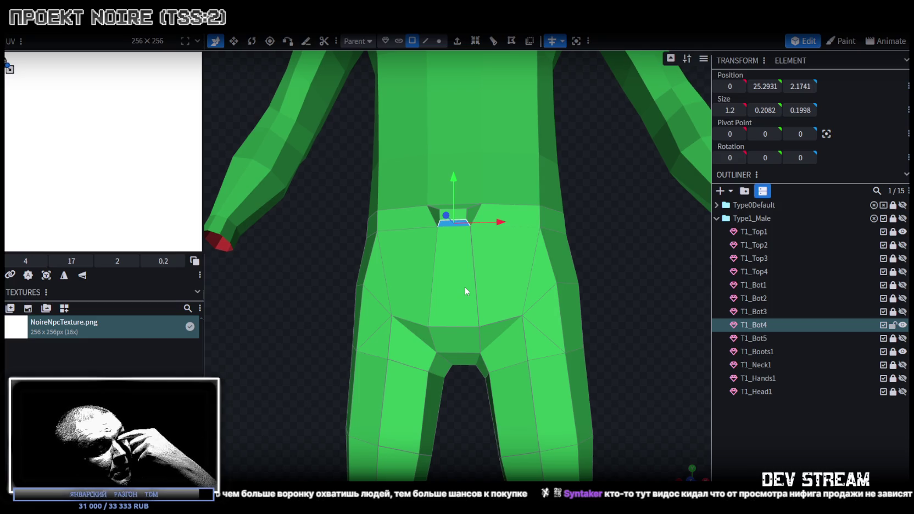
{"action": "right_click_drag", "start_coordinate": [465, 291], "coordinate": [471, 289]}
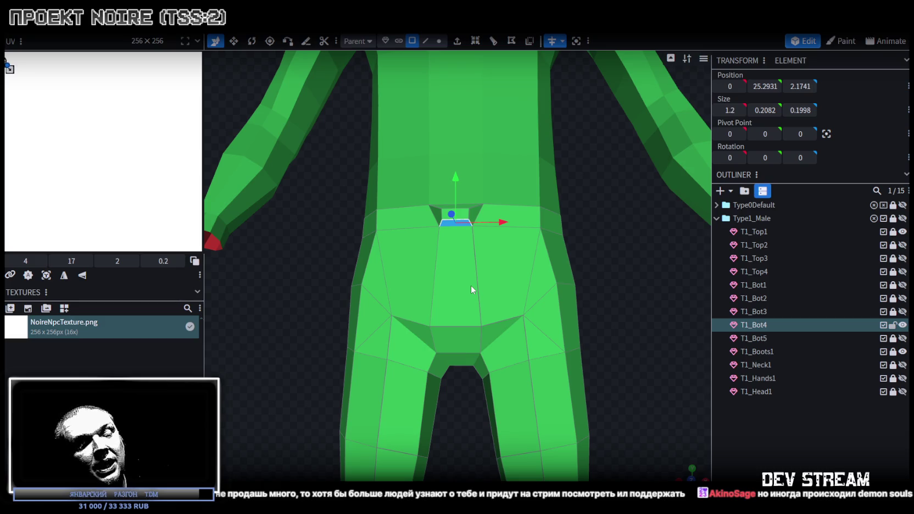
{"action": "right_click_drag", "start_coordinate": [471, 285], "coordinate": [470, 284]}
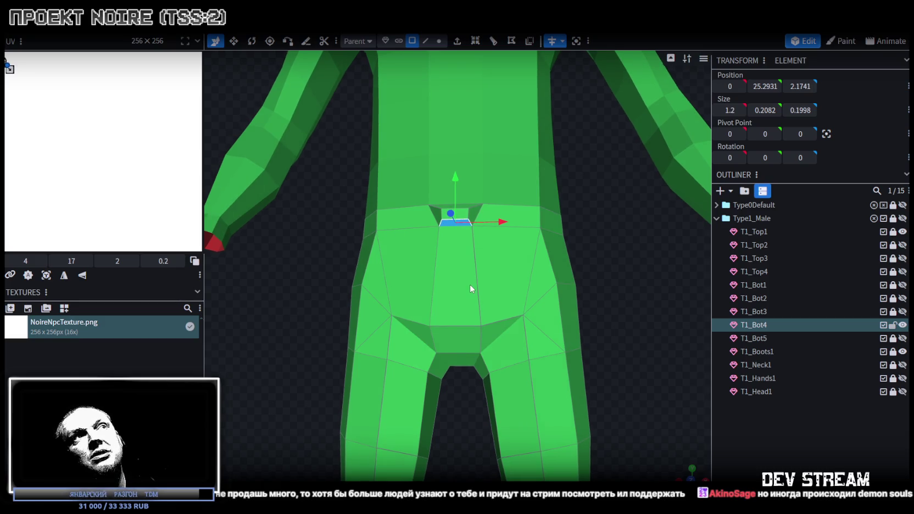
{"action": "left_click_drag", "start_coordinate": [469, 284], "coordinate": [465, 277]}
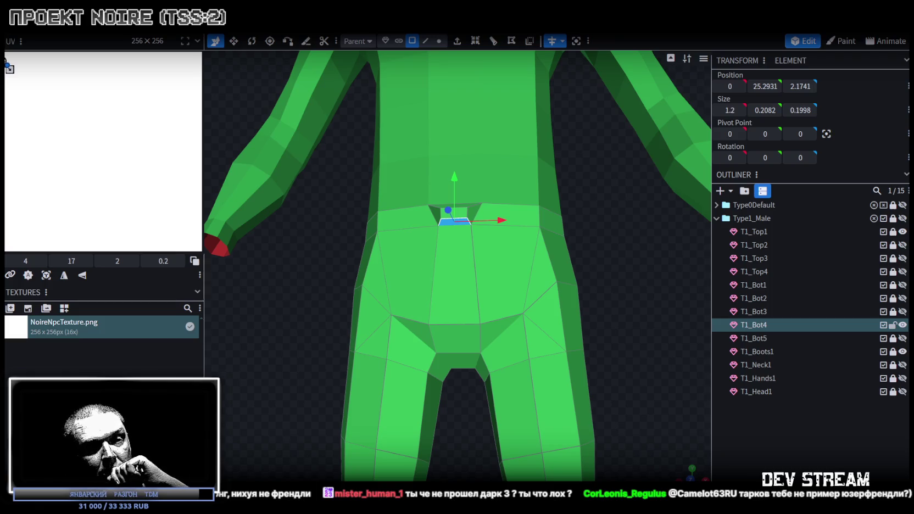
Go from the Steam library to the Shadows of Doubt store page and its user reviews
{"action": "key", "text": "alt+Tab"}
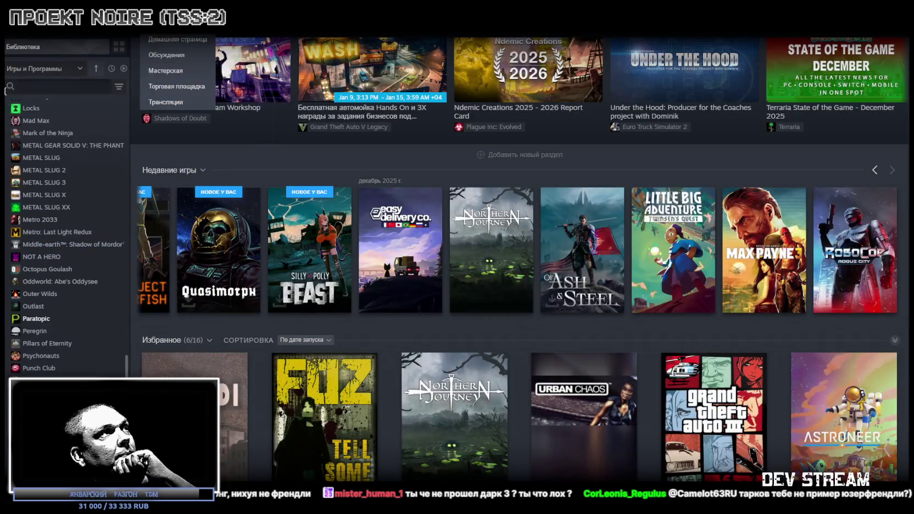
{"action": "scroll", "coordinate": [52, 175], "scroll_direction": "up", "scroll_amount": 5}
{"action": "scroll", "coordinate": [50, 233], "scroll_direction": "up", "scroll_amount": 5}
{"action": "scroll", "coordinate": [61, 239], "scroll_direction": "up", "scroll_amount": 5}
{"action": "scroll", "coordinate": [70, 234], "scroll_direction": "up", "scroll_amount": 5}
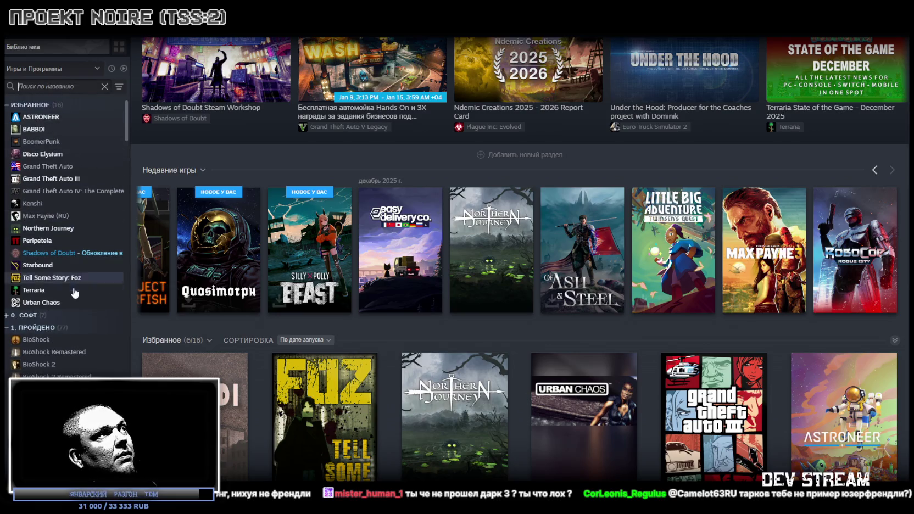
{"action": "left_click", "coordinate": [55, 253]}
{"action": "left_click", "coordinate": [172, 234]}
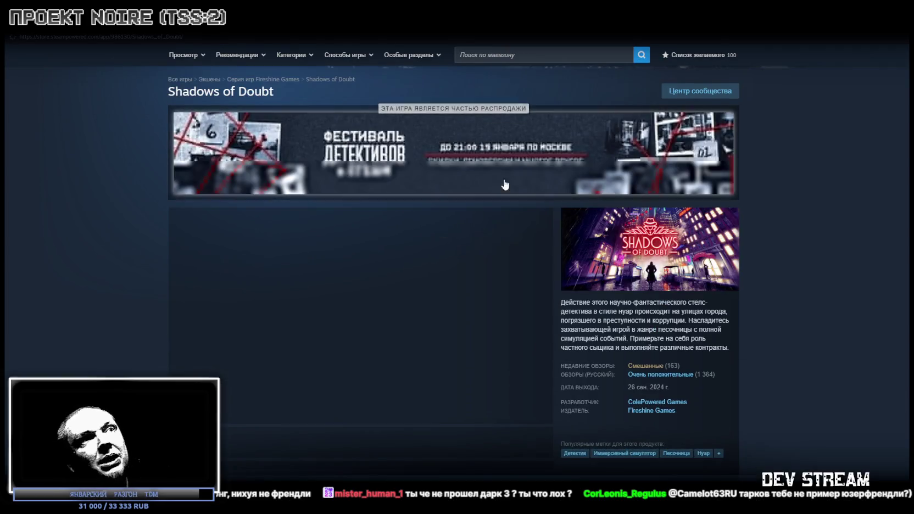
{"action": "scroll", "coordinate": [526, 215], "scroll_direction": "down", "scroll_amount": 1}
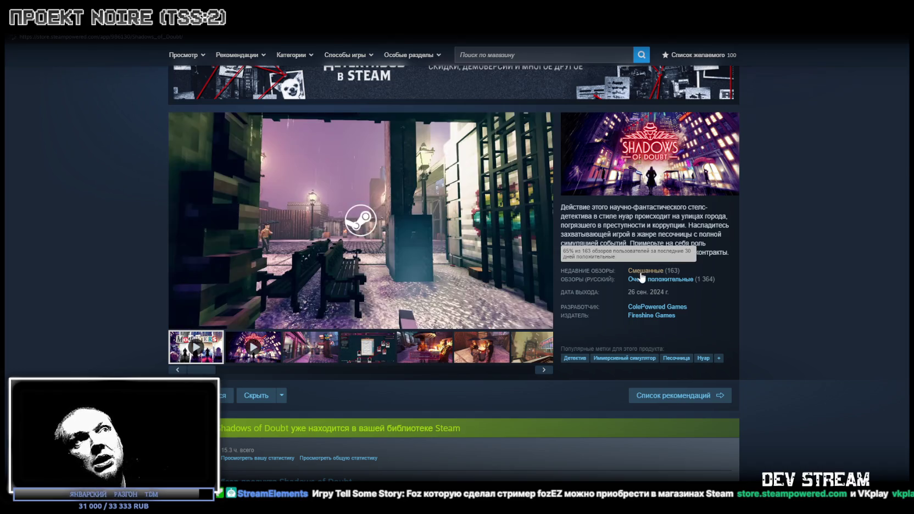
{"action": "left_click", "coordinate": [640, 273]}
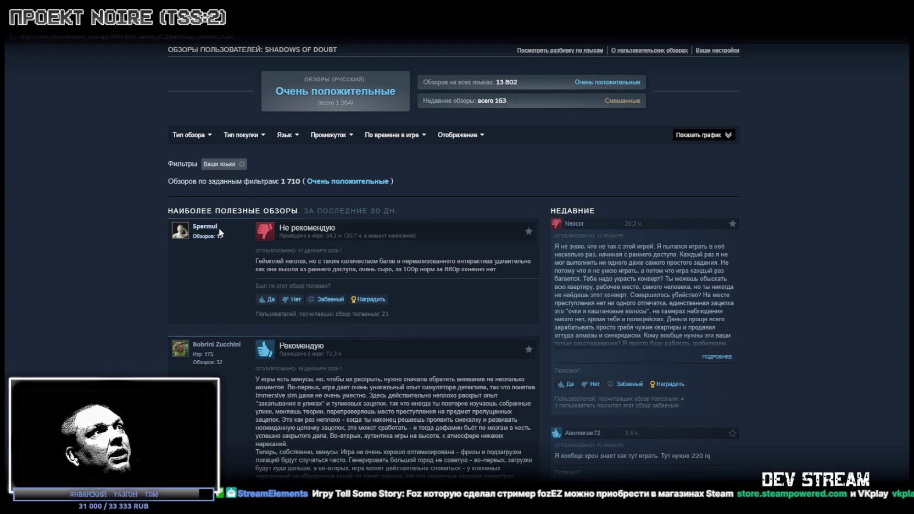
Set review type to Отрицательные, browse the negative reviews, and return to the page top
{"action": "scroll", "coordinate": [484, 290], "scroll_direction": "down", "scroll_amount": 2}
{"action": "scroll", "coordinate": [504, 296], "scroll_direction": "down", "scroll_amount": 5}
{"action": "scroll", "coordinate": [502, 291], "scroll_direction": "down", "scroll_amount": 5}
{"action": "scroll", "coordinate": [502, 288], "scroll_direction": "down", "scroll_amount": 3}
{"action": "scroll", "coordinate": [502, 289], "scroll_direction": "down", "scroll_amount": 3}
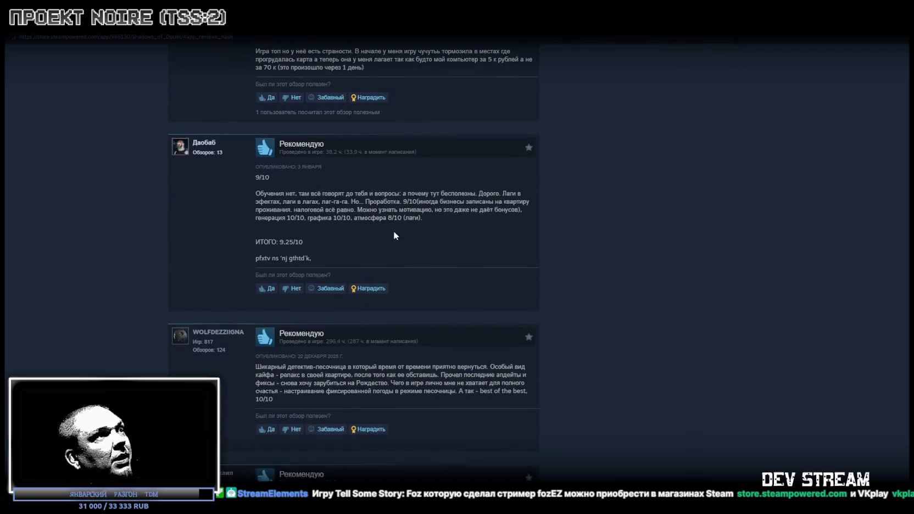
{"action": "scroll", "coordinate": [393, 230], "scroll_direction": "down", "scroll_amount": 5}
{"action": "scroll", "coordinate": [367, 336], "scroll_direction": "down", "scroll_amount": 2}
{"action": "scroll", "coordinate": [607, 240], "scroll_direction": "up", "scroll_amount": 5}
{"action": "scroll", "coordinate": [607, 239], "scroll_direction": "up", "scroll_amount": 5}
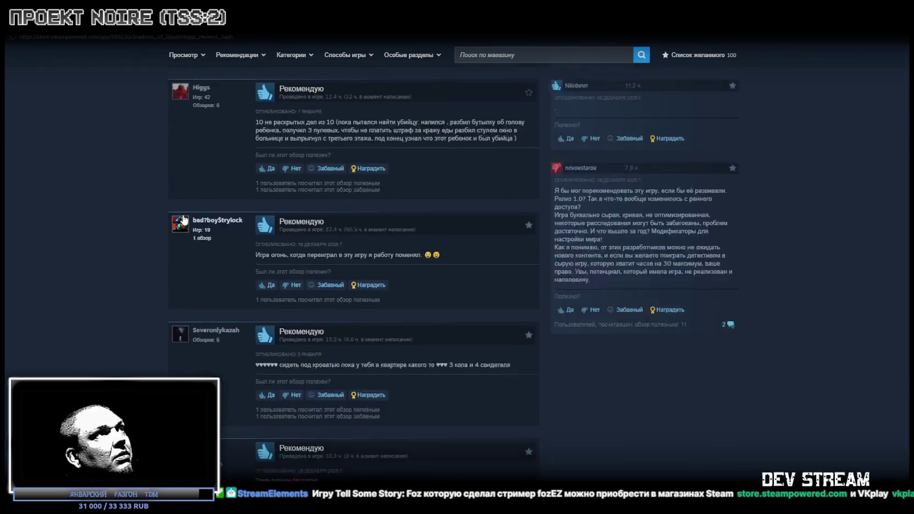
{"action": "scroll", "coordinate": [439, 247], "scroll_direction": "up", "scroll_amount": 5}
{"action": "scroll", "coordinate": [242, 220], "scroll_direction": "up", "scroll_amount": 10}
{"action": "scroll", "coordinate": [242, 322], "scroll_direction": "down", "scroll_amount": 5}
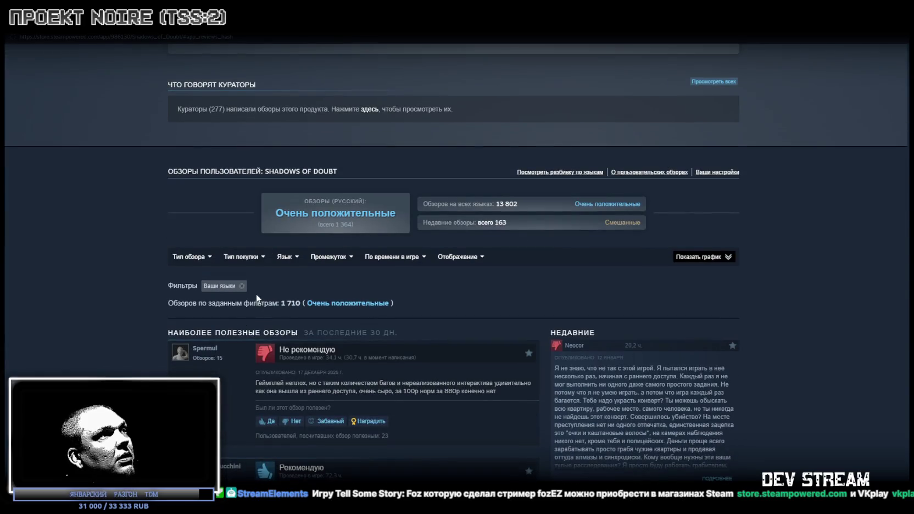
{"action": "mouse_move", "coordinate": [191, 256]}
{"action": "left_click", "coordinate": [175, 294]}
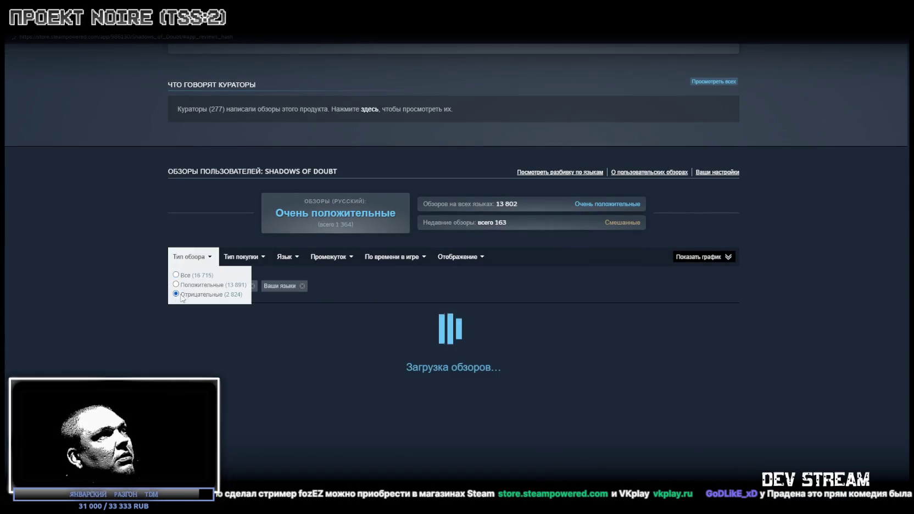
{"action": "scroll", "coordinate": [521, 321], "scroll_direction": "down", "scroll_amount": 3}
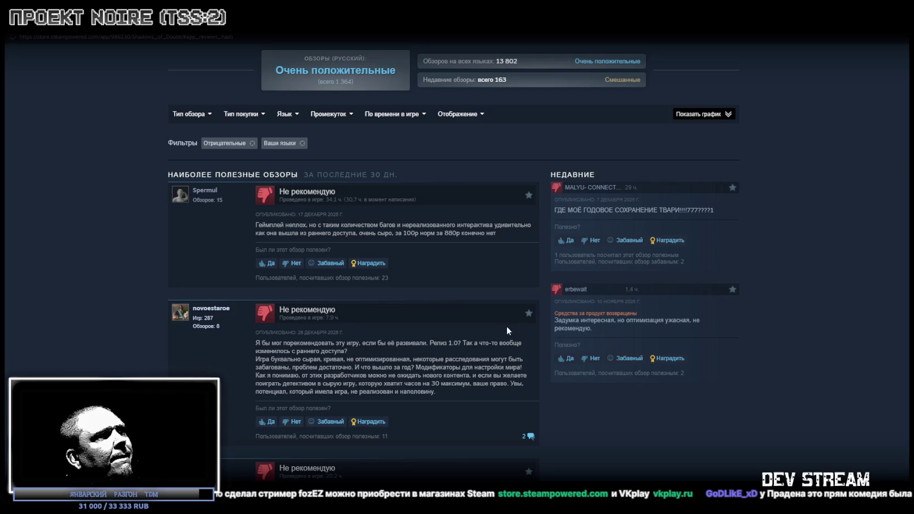
{"action": "scroll", "coordinate": [507, 326], "scroll_direction": "down", "scroll_amount": 1}
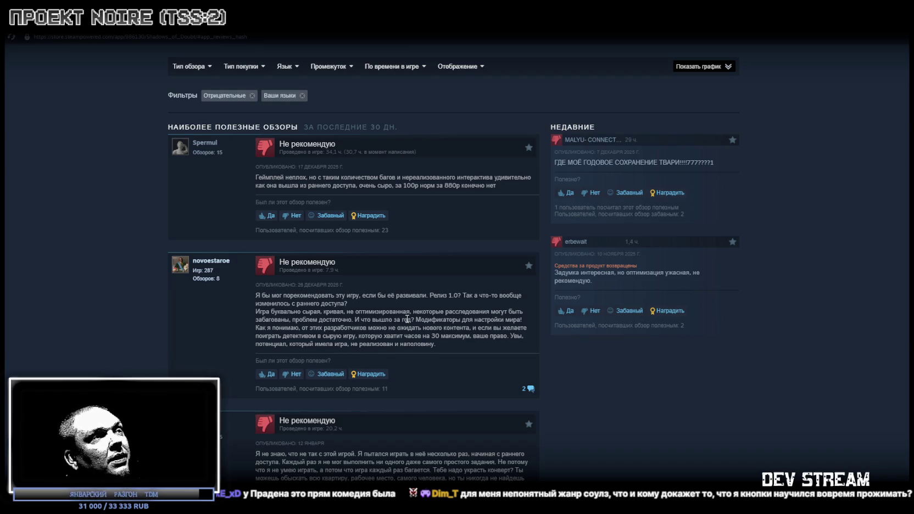
{"action": "scroll", "coordinate": [407, 319], "scroll_direction": "down", "scroll_amount": 2}
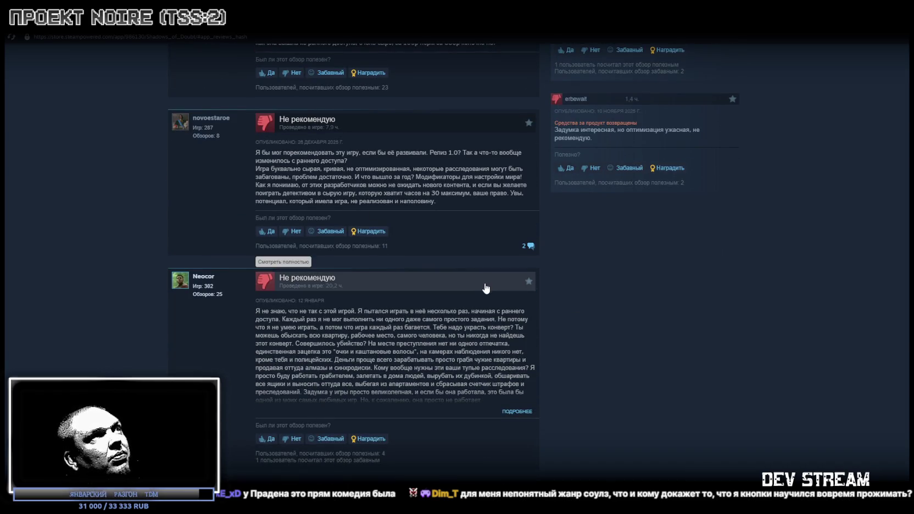
{"action": "mouse_move", "coordinate": [394, 460]}
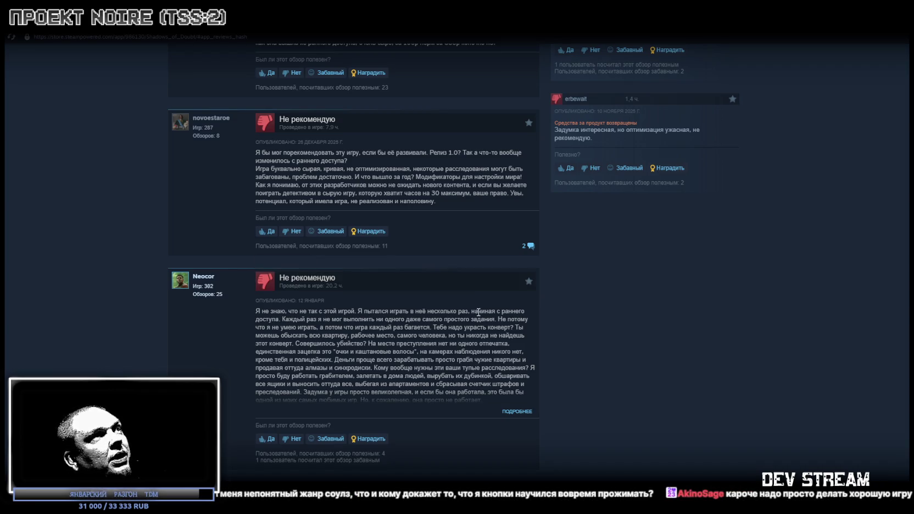
{"action": "scroll", "coordinate": [475, 316], "scroll_direction": "down", "scroll_amount": 2}
{"action": "scroll", "coordinate": [464, 307], "scroll_direction": "down", "scroll_amount": 2}
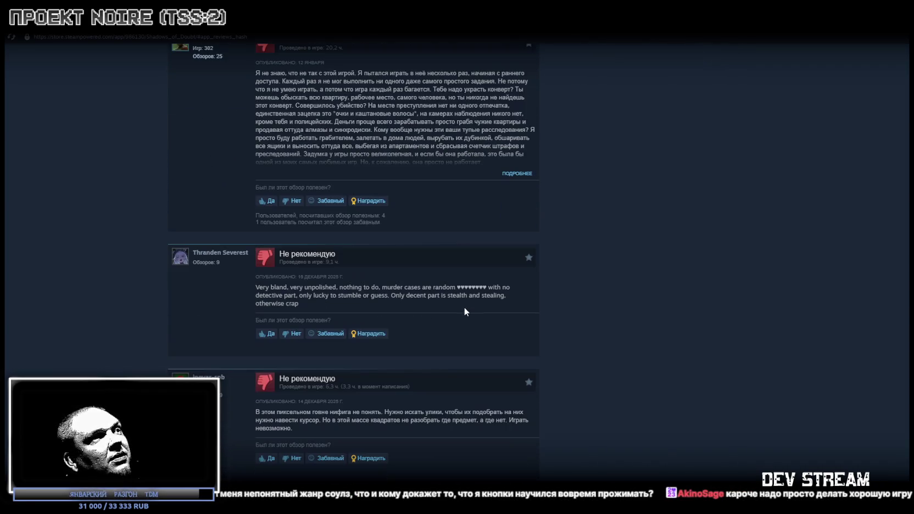
{"action": "scroll", "coordinate": [456, 326], "scroll_direction": "up", "scroll_amount": 10}
{"action": "scroll", "coordinate": [454, 332], "scroll_direction": "up", "scroll_amount": 10}
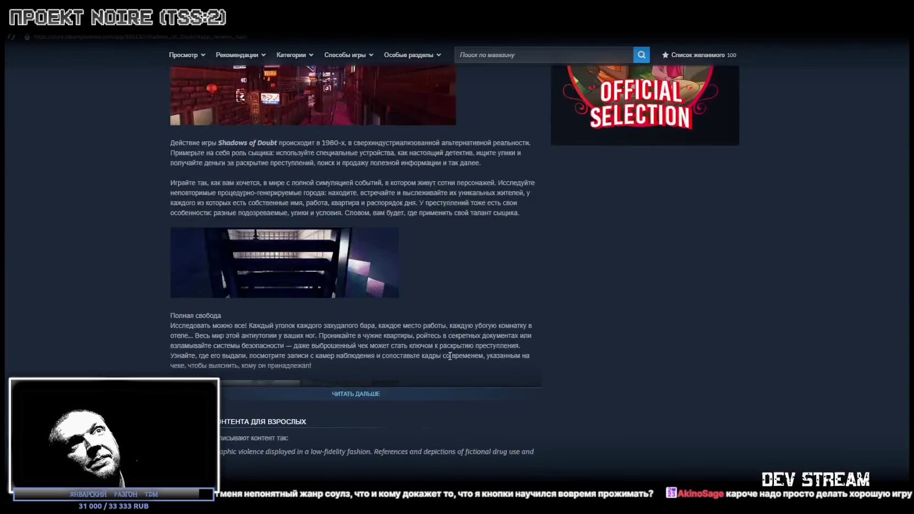
{"action": "scroll", "coordinate": [453, 343], "scroll_direction": "up", "scroll_amount": 10}
{"action": "scroll", "coordinate": [459, 346], "scroll_direction": "up", "scroll_amount": 10}
{"action": "scroll", "coordinate": [461, 346], "scroll_direction": "up", "scroll_amount": 5}
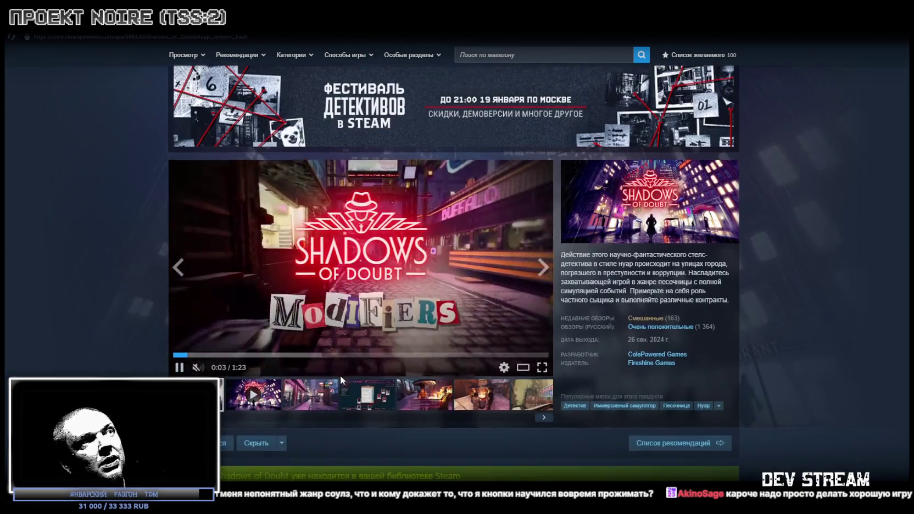
{"action": "scroll", "coordinate": [339, 376], "scroll_direction": "down", "scroll_amount": 1}
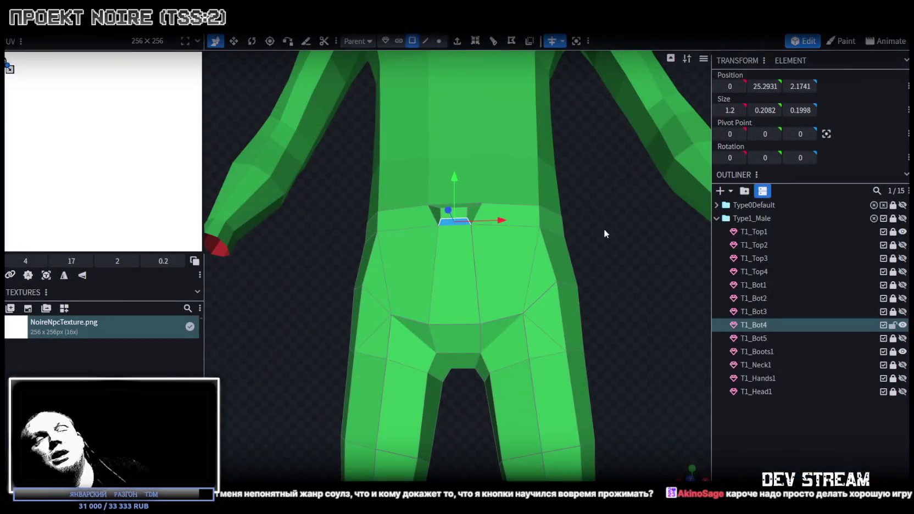
In vertex mode, move a T1_Bot4 hip vertex down and slightly outward to 3.7628, 22.7459, 1.3048
{"action": "mouse_move", "coordinate": [650, 326]}
{"action": "left_mouse_down"}
{"action": "mouse_move", "coordinate": [508, 342]}
{"action": "mouse_move", "coordinate": [512, 318]}
{"action": "mouse_move", "coordinate": [633, 318]}
{"action": "mouse_move", "coordinate": [615, 333]}
{"action": "left_mouse_up"}
{"action": "scroll", "coordinate": [597, 337], "scroll_direction": "up", "scroll_amount": 3}
{"action": "scroll", "coordinate": [602, 334], "scroll_direction": "up", "scroll_amount": 2}
{"action": "left_click", "coordinate": [439, 40]}
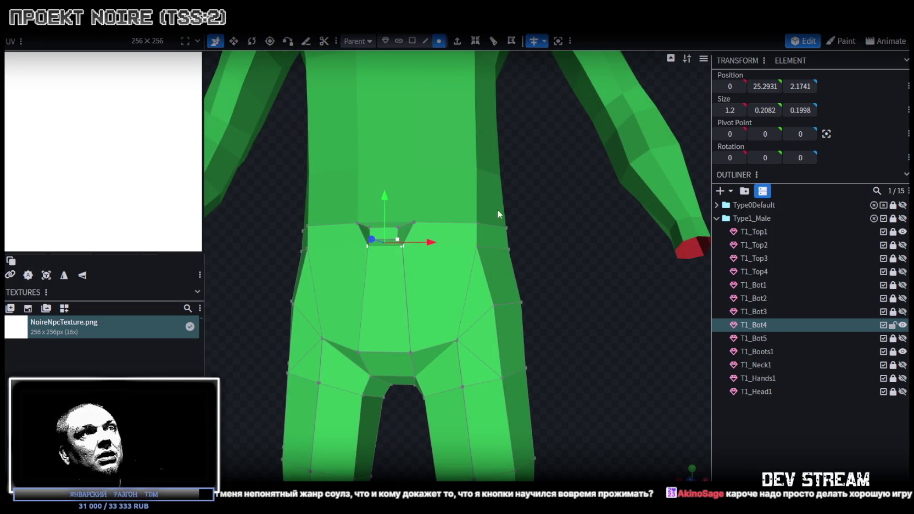
{"action": "left_click", "coordinate": [490, 305]}
{"action": "left_click_drag", "start_coordinate": [494, 262], "coordinate": [495, 276]}
{"action": "left_click_drag", "start_coordinate": [540, 320], "coordinate": [544, 316]}
Select two more vertices on the pants' hip from an angled view
{"action": "left_click_drag", "start_coordinate": [576, 280], "coordinate": [511, 285]}
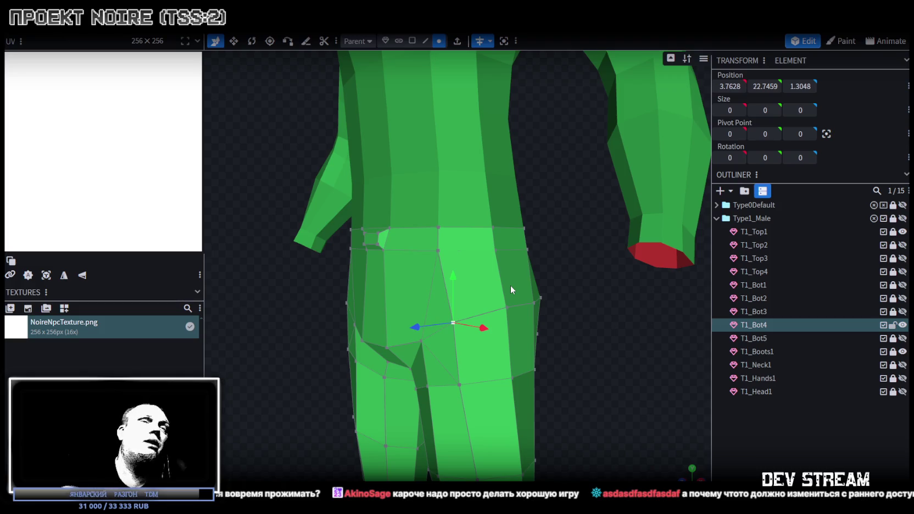
{"action": "left_click", "coordinate": [506, 308]}
{"action": "left_click", "coordinate": [438, 250], "text": "shift"}
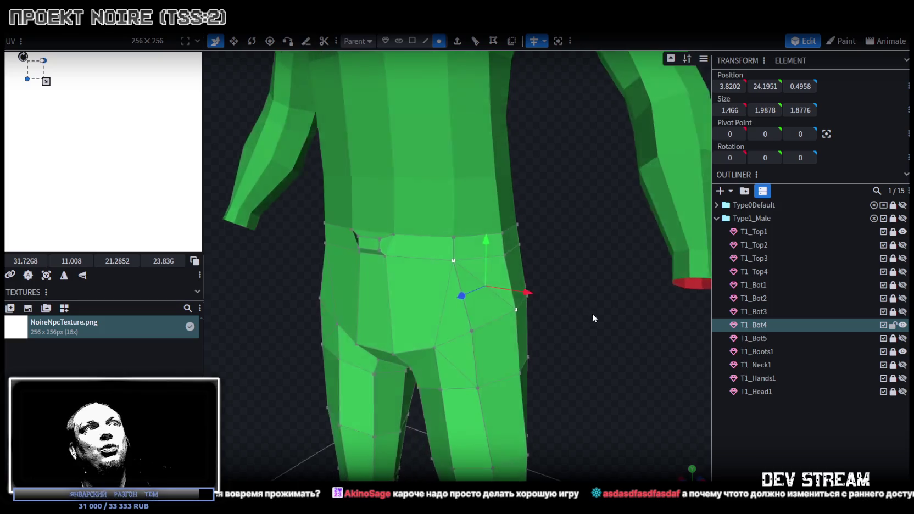
{"action": "left_click_drag", "start_coordinate": [549, 297], "coordinate": [626, 345]}
{"action": "left_click", "coordinate": [412, 41]}
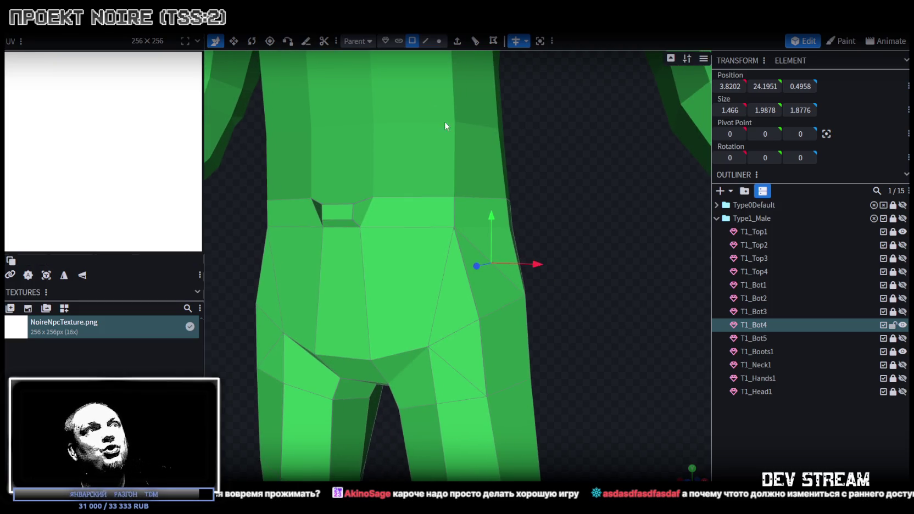
Extrude a face on the side of the T1_Bot4 hip outward
{"action": "left_click", "coordinate": [497, 293]}
{"action": "left_click", "coordinate": [457, 40]}
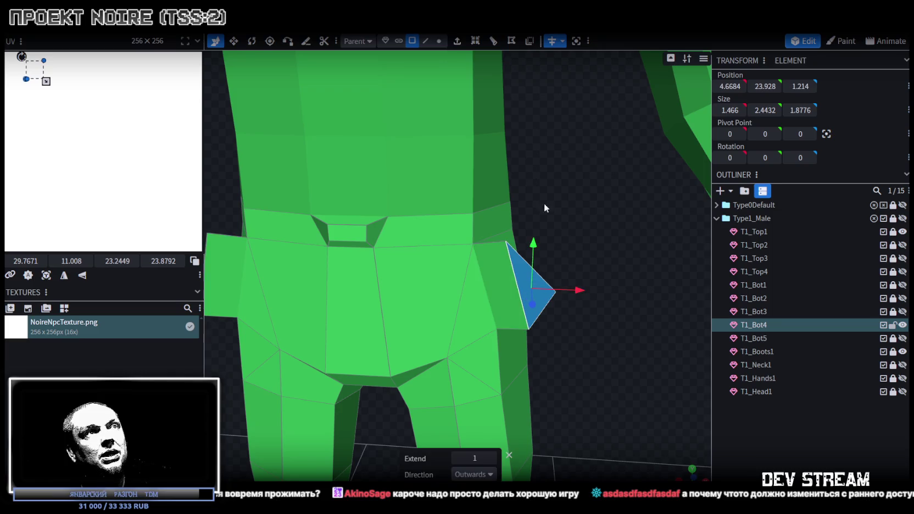
{"action": "mouse_move", "coordinate": [564, 256]}
{"action": "left_mouse_down"}
{"action": "mouse_move", "coordinate": [558, 233]}
{"action": "mouse_move", "coordinate": [491, 287]}
{"action": "mouse_move", "coordinate": [380, 302]}
{"action": "mouse_move", "coordinate": [376, 287]}
{"action": "mouse_move", "coordinate": [546, 281]}
{"action": "mouse_move", "coordinate": [609, 261]}
{"action": "mouse_move", "coordinate": [578, 281]}
{"action": "mouse_move", "coordinate": [565, 329]}
{"action": "mouse_move", "coordinate": [529, 289]}
{"action": "left_mouse_up"}
{"action": "left_click", "coordinate": [494, 271]}
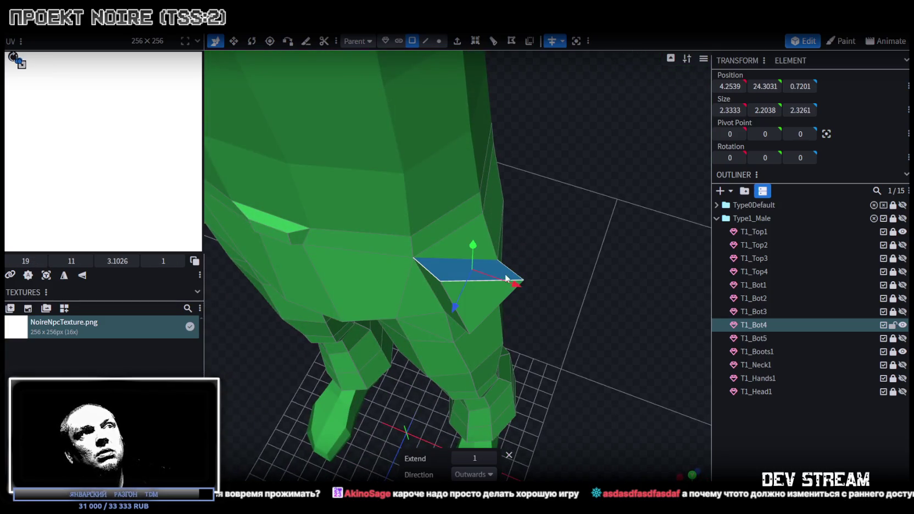
Add a loop cut through the extruded hip piece using one of its short edges
{"action": "key", "text": "4"}
{"action": "left_click_drag", "start_coordinate": [595, 336], "coordinate": [603, 308]}
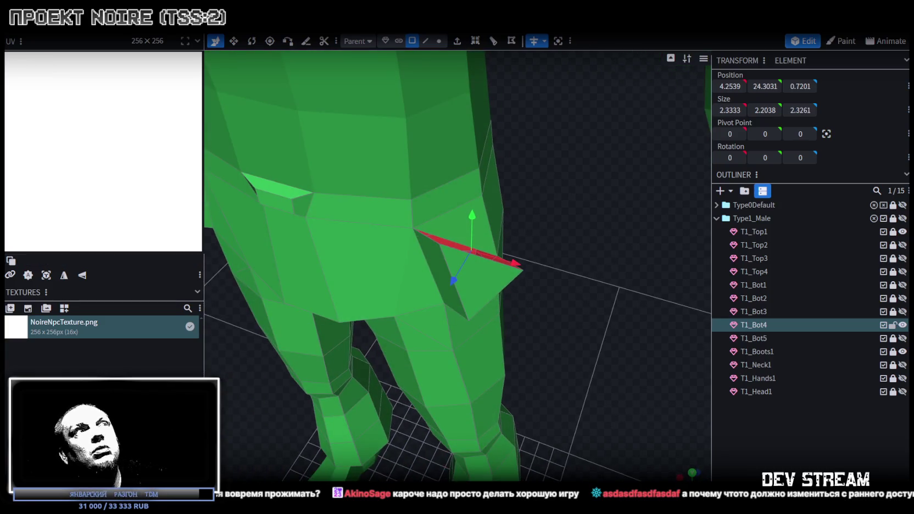
{"action": "left_click", "coordinate": [480, 256]}
{"action": "left_click_drag", "start_coordinate": [480, 255], "coordinate": [560, 191]}
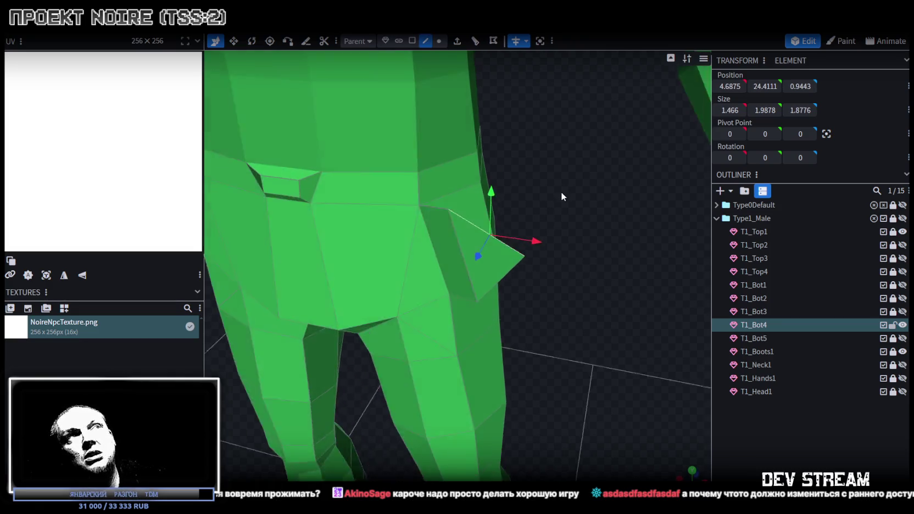
{"action": "left_click", "coordinate": [475, 42]}
{"action": "mouse_move", "coordinate": [521, 131]}
{"action": "left_mouse_down"}
{"action": "mouse_move", "coordinate": [520, 243]}
{"action": "mouse_move", "coordinate": [538, 244]}
{"action": "left_mouse_up"}
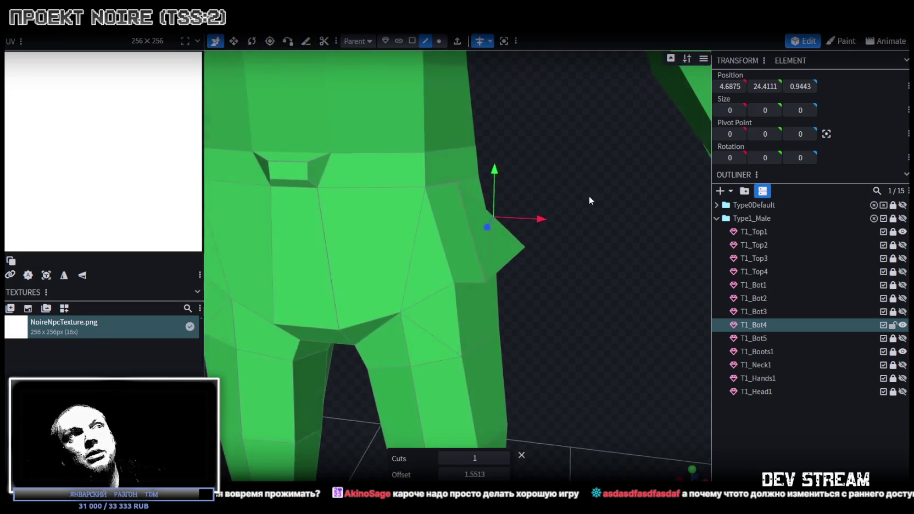
{"action": "left_click_drag", "start_coordinate": [538, 246], "coordinate": [560, 235]}
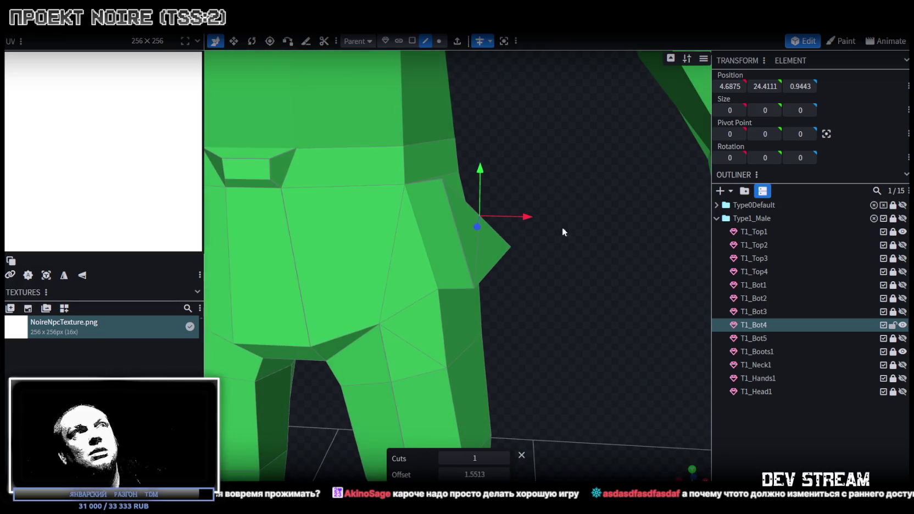
Push the triangular hip face back along Z to 4.1732, 24.0488, 0.7466
{"action": "left_click", "coordinate": [412, 41]}
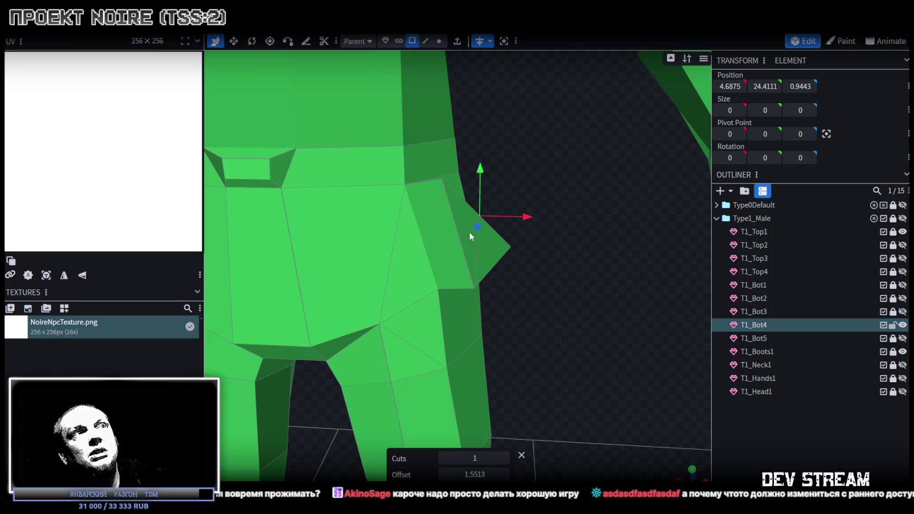
{"action": "left_click", "coordinate": [491, 245]}
{"action": "mouse_move", "coordinate": [526, 265]}
{"action": "left_mouse_down"}
{"action": "mouse_move", "coordinate": [575, 302]}
{"action": "mouse_move", "coordinate": [546, 241]}
{"action": "mouse_move", "coordinate": [521, 280]}
{"action": "mouse_move", "coordinate": [499, 280]}
{"action": "left_mouse_up"}
{"action": "mouse_move", "coordinate": [570, 279]}
{"action": "left_mouse_down"}
{"action": "mouse_move", "coordinate": [332, 209]}
{"action": "mouse_move", "coordinate": [449, 263]}
{"action": "mouse_move", "coordinate": [574, 274]}
{"action": "left_mouse_up"}
{"action": "left_click", "coordinate": [438, 41]}
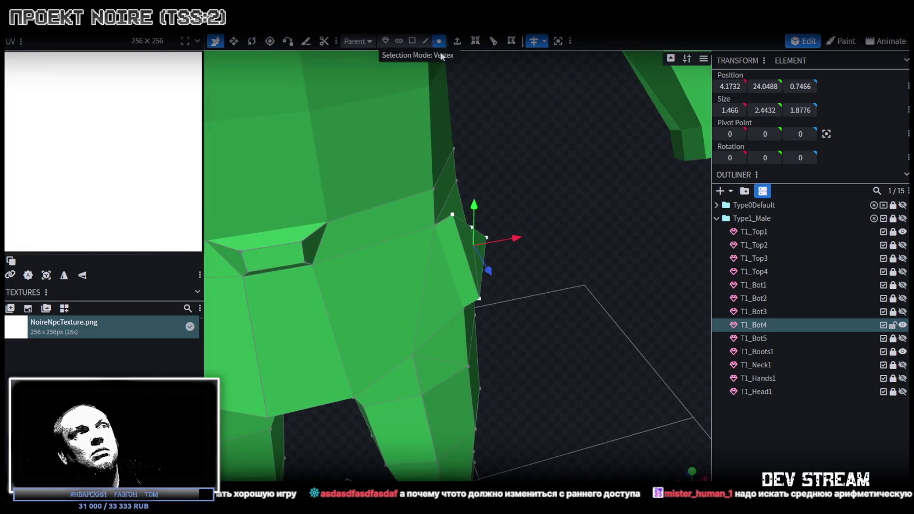
Merge the side-hip vertices, then the sliver's vertices, with Merge Vertices > Merge All
{"action": "scroll", "coordinate": [440, 206], "scroll_direction": "up", "scroll_amount": 2}
{"action": "left_click", "coordinate": [441, 206]}
{"action": "right_click", "coordinate": [445, 188]}
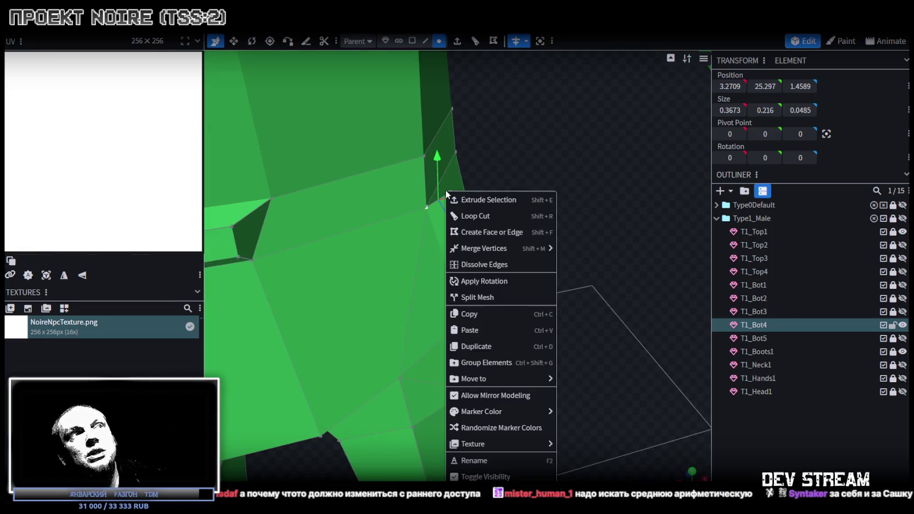
{"action": "mouse_move", "coordinate": [483, 249]}
{"action": "left_click", "coordinate": [587, 248]}
{"action": "mouse_move", "coordinate": [590, 248]}
{"action": "left_mouse_down"}
{"action": "mouse_move", "coordinate": [491, 206]}
{"action": "mouse_move", "coordinate": [369, 198]}
{"action": "mouse_move", "coordinate": [476, 247]}
{"action": "left_mouse_up"}
{"action": "left_click", "coordinate": [454, 241]}
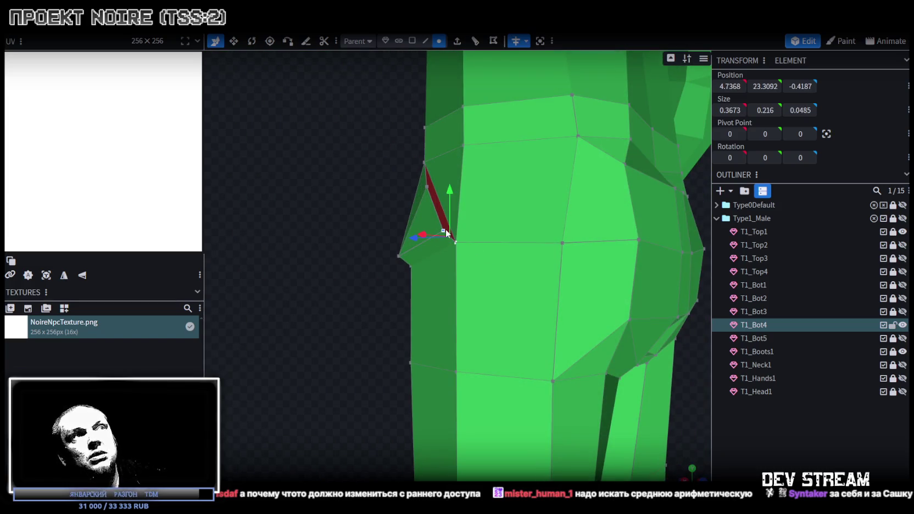
{"action": "right_click", "coordinate": [446, 233]}
{"action": "left_click", "coordinate": [578, 252]}
{"action": "left_click_drag", "start_coordinate": [410, 293], "coordinate": [554, 363]}
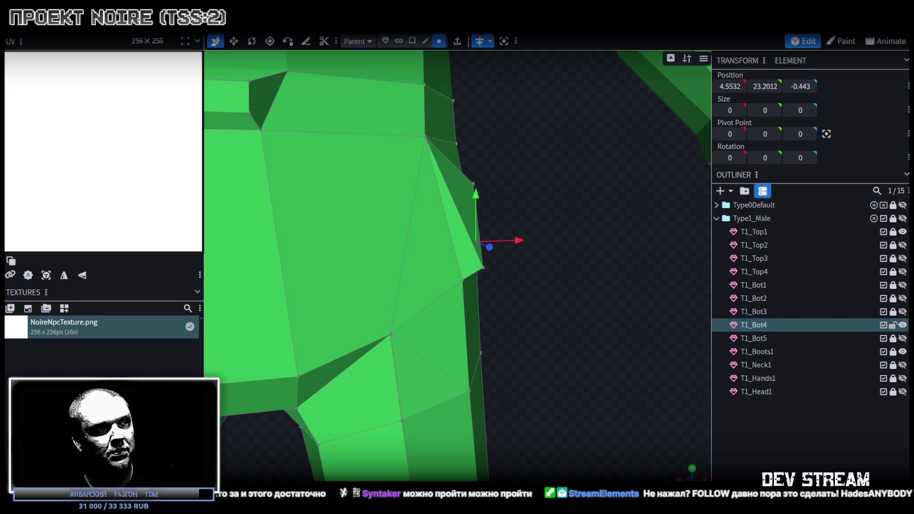
Bring the Twitch browser window forward and maximize it
{"action": "key", "text": "alt+Tab"}
{"action": "left_click_drag", "start_coordinate": [424, 59], "coordinate": [396, 45]}
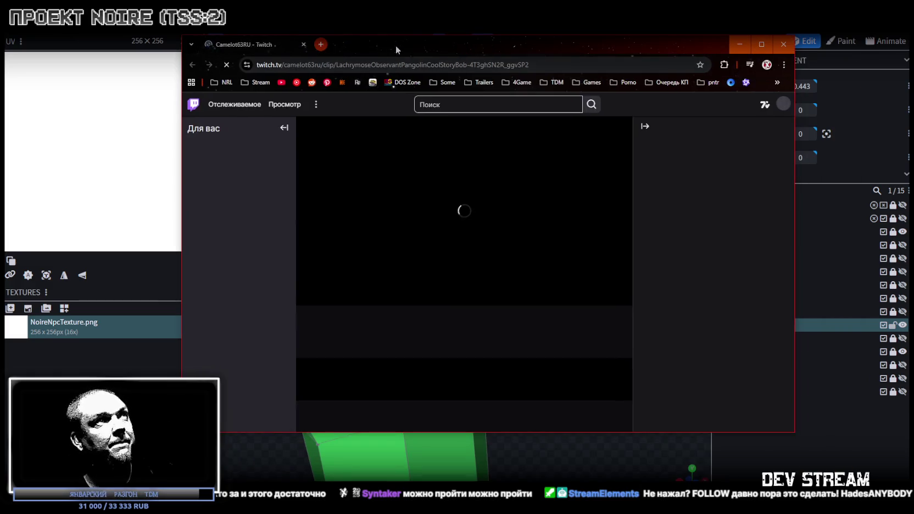
{"action": "double_click", "coordinate": [397, 45]}
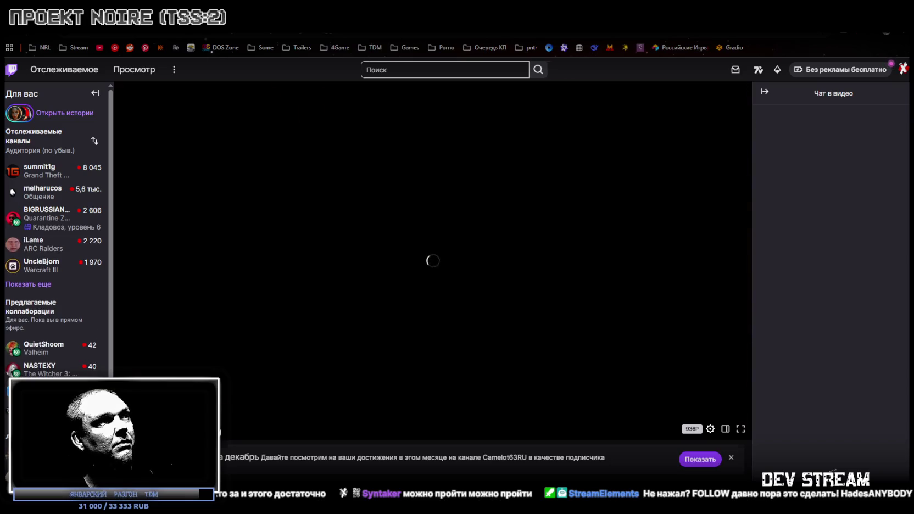
{"action": "scroll", "coordinate": [433, 275], "scroll_direction": "down", "scroll_amount": 4}
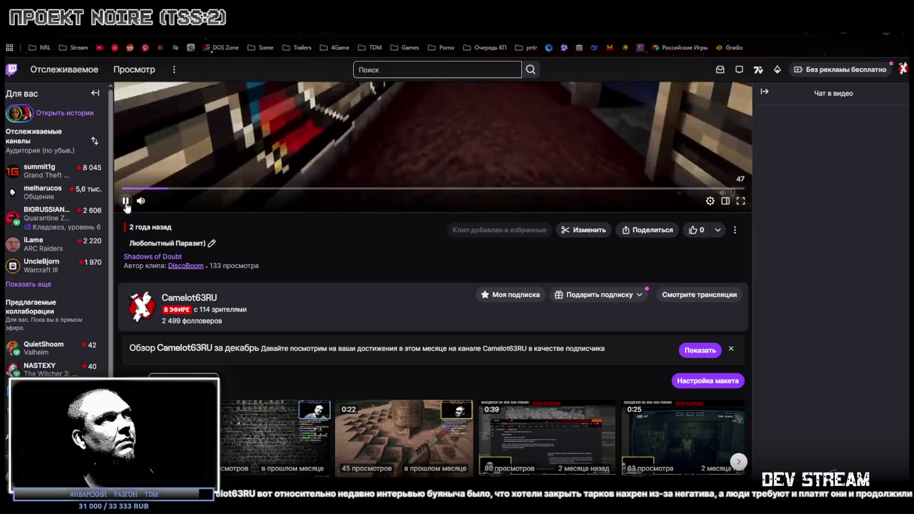
{"action": "scroll", "coordinate": [308, 374], "scroll_direction": "up", "scroll_amount": 4}
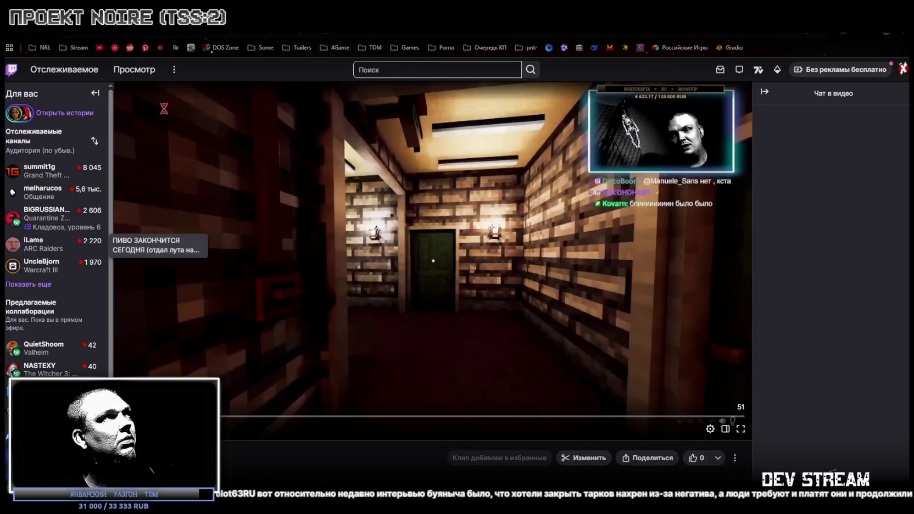
Enable site sound via the tab's Включить звук на сайте option, then pause the clip
{"action": "right_click", "coordinate": [41, 26]}
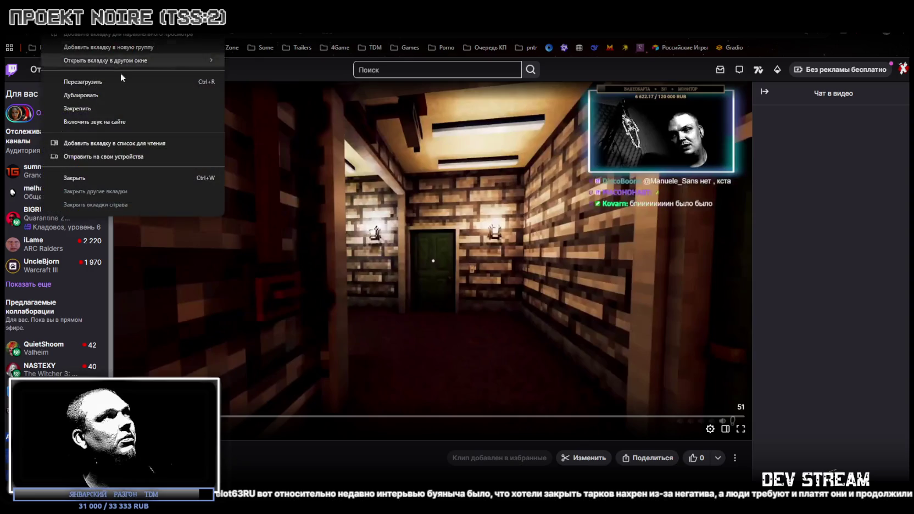
{"action": "left_click", "coordinate": [97, 122]}
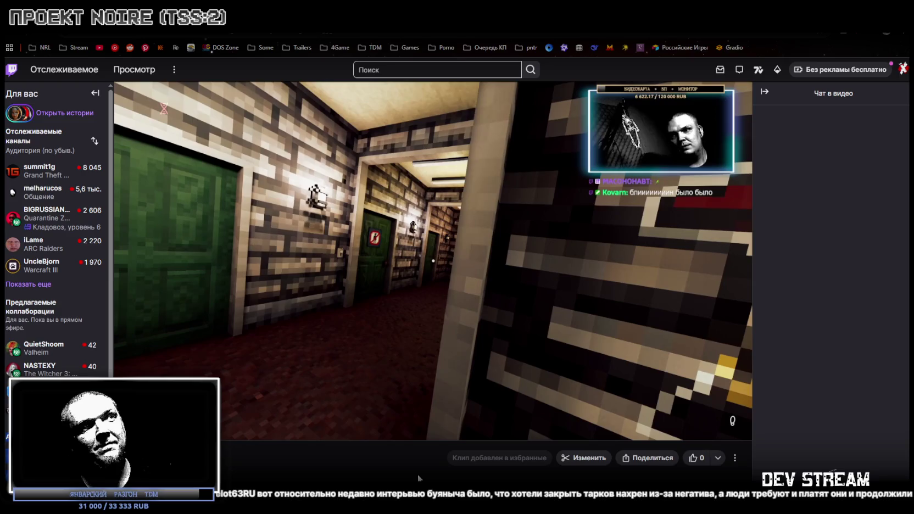
{"action": "mouse_move", "coordinate": [431, 271]}
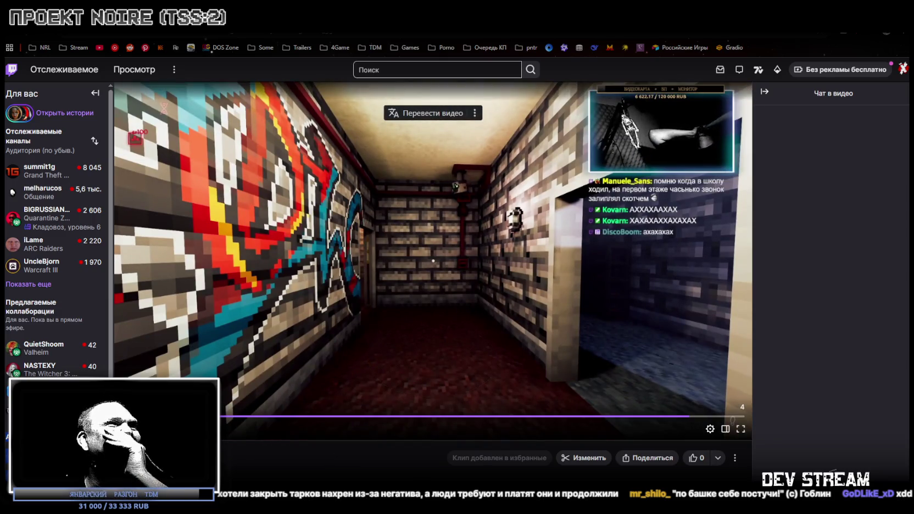
{"action": "left_click", "coordinate": [433, 260]}
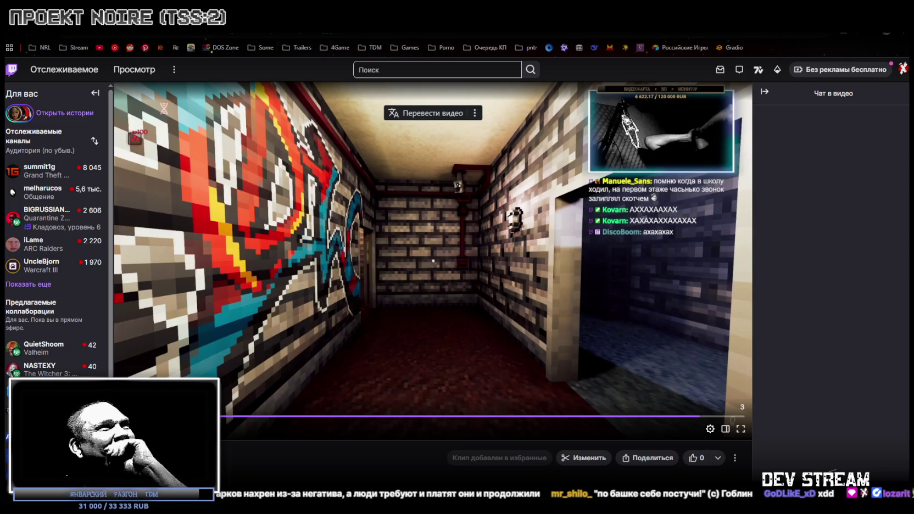
Back in Blockbench, lower the crotch vertex of T1_Bot4 along Y
{"action": "key", "text": "alt+Tab"}
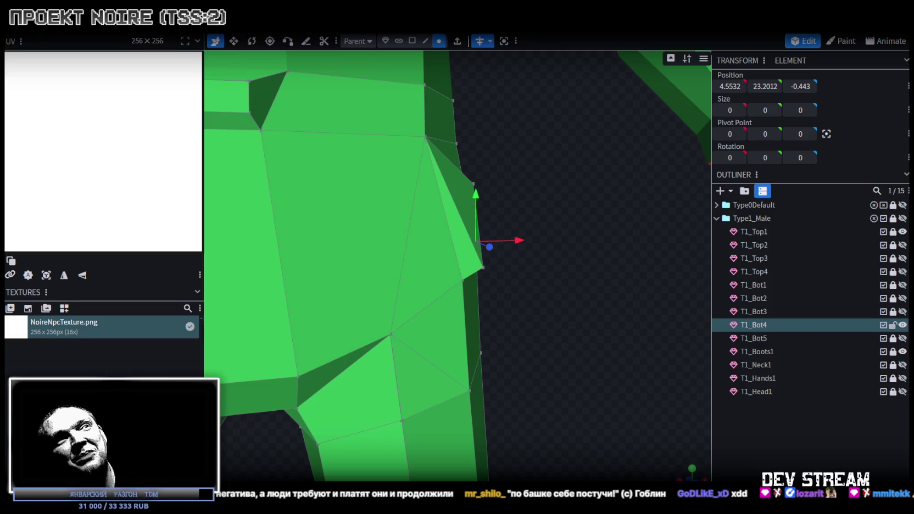
{"action": "mouse_move", "coordinate": [583, 280]}
{"action": "left_mouse_down"}
{"action": "mouse_move", "coordinate": [307, 324]}
{"action": "mouse_move", "coordinate": [414, 330]}
{"action": "mouse_move", "coordinate": [527, 318]}
{"action": "left_mouse_up"}
{"action": "mouse_move", "coordinate": [573, 252]}
{"action": "left_mouse_down"}
{"action": "mouse_move", "coordinate": [564, 210]}
{"action": "mouse_move", "coordinate": [614, 205]}
{"action": "mouse_move", "coordinate": [624, 222]}
{"action": "mouse_move", "coordinate": [582, 185]}
{"action": "left_mouse_up"}
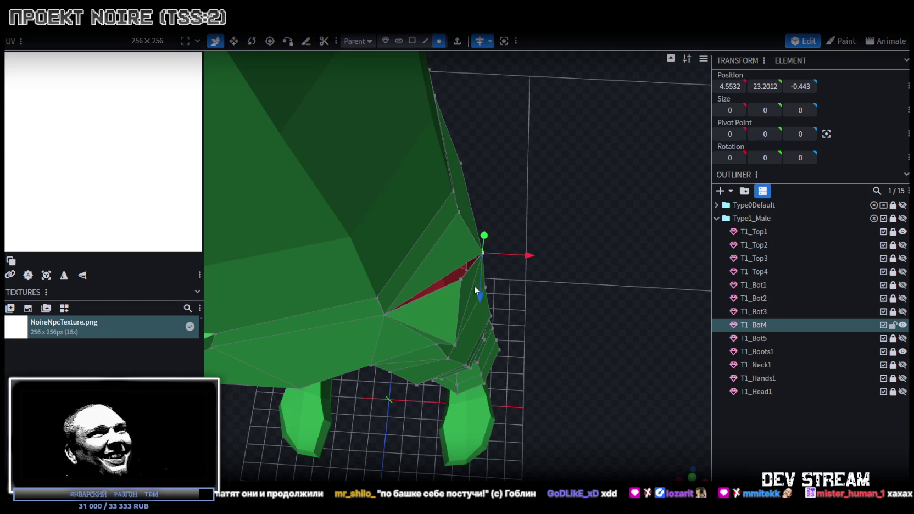
{"action": "left_click", "coordinate": [460, 280]}
{"action": "mouse_move", "coordinate": [460, 280]}
{"action": "left_mouse_down"}
{"action": "mouse_move", "coordinate": [399, 248]}
{"action": "mouse_move", "coordinate": [411, 222]}
{"action": "left_mouse_up"}
{"action": "mouse_move", "coordinate": [430, 124]}
{"action": "left_mouse_down"}
{"action": "mouse_move", "coordinate": [417, 173]}
{"action": "mouse_move", "coordinate": [572, 161]}
{"action": "mouse_move", "coordinate": [550, 248]}
{"action": "mouse_move", "coordinate": [496, 277]}
{"action": "mouse_move", "coordinate": [418, 217]}
{"action": "mouse_move", "coordinate": [355, 232]}
{"action": "left_mouse_up"}
{"action": "left_click_drag", "start_coordinate": [395, 187], "coordinate": [395, 195]}
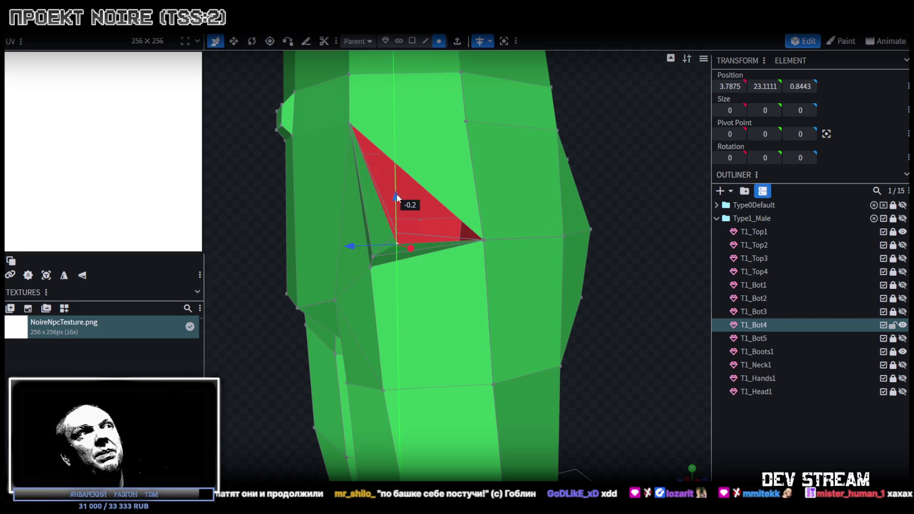
Fill the resulting hole with a new face from its two bordering edges
{"action": "left_click_drag", "start_coordinate": [555, 197], "coordinate": [636, 231]}
{"action": "scroll", "coordinate": [668, 250], "scroll_direction": "up", "scroll_amount": 3}
{"action": "left_click", "coordinate": [425, 40]}
{"action": "left_click", "coordinate": [335, 270]}
{"action": "left_click", "coordinate": [403, 317], "text": "shift"}
{"action": "key", "text": "f"}
{"action": "mouse_move", "coordinate": [466, 321]}
{"action": "left_mouse_down"}
{"action": "mouse_move", "coordinate": [594, 296]}
{"action": "mouse_move", "coordinate": [449, 288]}
{"action": "mouse_move", "coordinate": [652, 290]}
{"action": "mouse_move", "coordinate": [553, 135]}
{"action": "mouse_move", "coordinate": [564, 237]}
{"action": "left_mouse_up"}
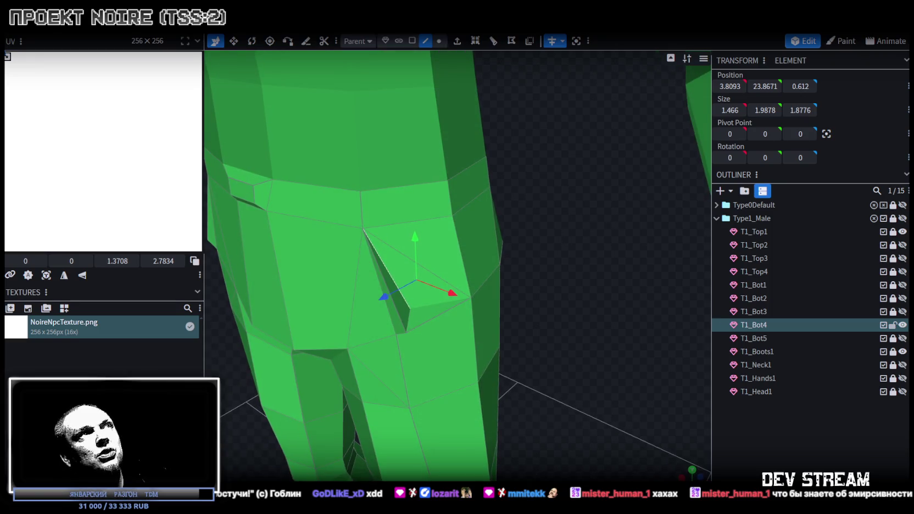
Move the inner crotch vertex 0.2 inward along X and Z, then inspect the legs
{"action": "left_click", "coordinate": [438, 41]}
{"action": "left_click", "coordinate": [411, 308]}
{"action": "mouse_move", "coordinate": [411, 269]}
{"action": "left_mouse_down"}
{"action": "mouse_move", "coordinate": [377, 323]}
{"action": "mouse_move", "coordinate": [385, 332]}
{"action": "mouse_move", "coordinate": [492, 283]}
{"action": "mouse_move", "coordinate": [464, 282]}
{"action": "mouse_move", "coordinate": [605, 251]}
{"action": "mouse_move", "coordinate": [683, 260]}
{"action": "mouse_move", "coordinate": [673, 328]}
{"action": "mouse_move", "coordinate": [576, 303]}
{"action": "mouse_move", "coordinate": [431, 333]}
{"action": "left_mouse_up"}
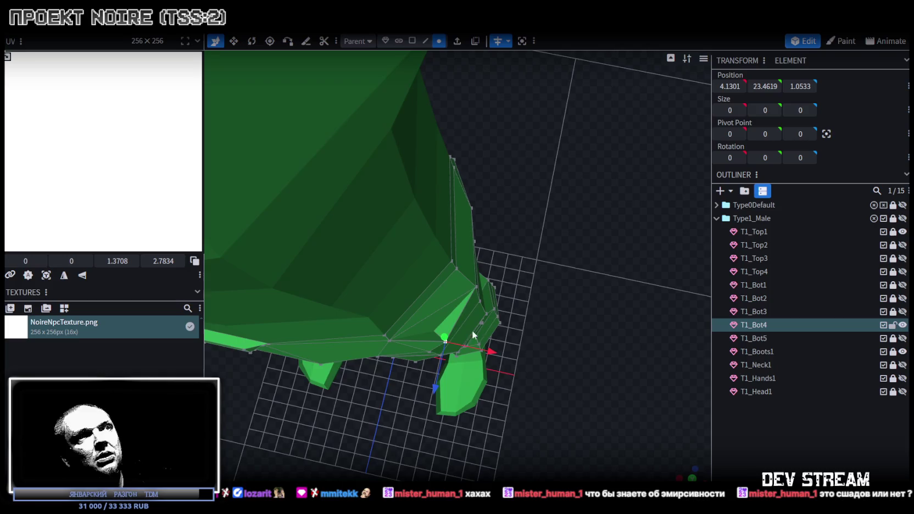
{"action": "left_click", "coordinate": [432, 333]}
{"action": "left_click", "coordinate": [436, 330]}
{"action": "left_click_drag", "start_coordinate": [481, 347], "coordinate": [413, 364]}
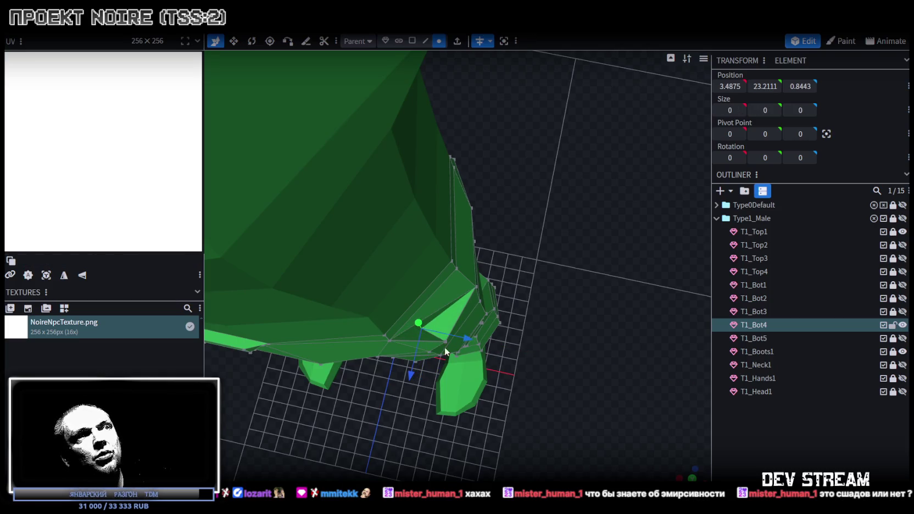
{"action": "mouse_move", "coordinate": [548, 360]}
{"action": "left_mouse_down"}
{"action": "mouse_move", "coordinate": [605, 275]}
{"action": "mouse_move", "coordinate": [600, 264]}
{"action": "mouse_move", "coordinate": [501, 255]}
{"action": "left_mouse_up"}
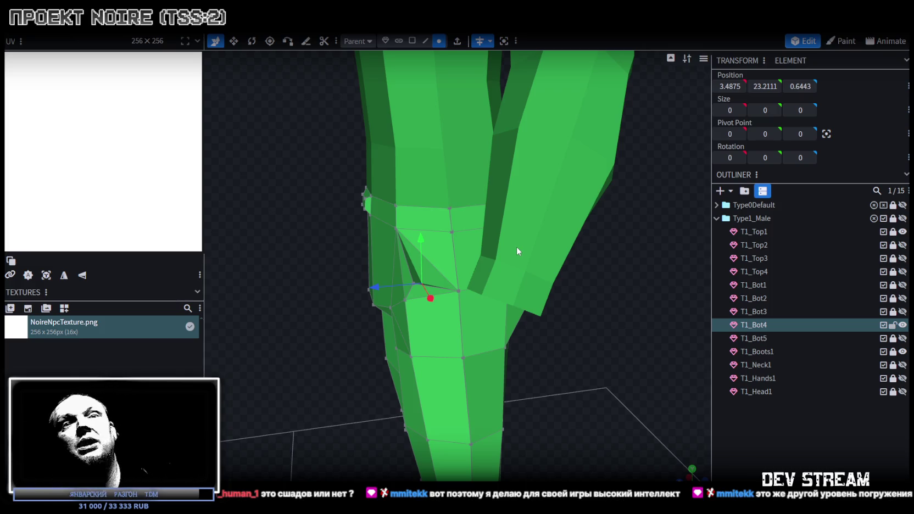
{"action": "mouse_move", "coordinate": [288, 282]}
{"action": "left_mouse_down"}
{"action": "mouse_move", "coordinate": [368, 310]}
{"action": "mouse_move", "coordinate": [404, 342]}
{"action": "mouse_move", "coordinate": [387, 354]}
{"action": "mouse_move", "coordinate": [228, 271]}
{"action": "mouse_move", "coordinate": [200, 275]}
{"action": "mouse_move", "coordinate": [283, 295]}
{"action": "mouse_move", "coordinate": [382, 266]}
{"action": "mouse_move", "coordinate": [387, 238]}
{"action": "left_mouse_up"}
{"action": "mouse_move", "coordinate": [586, 291]}
{"action": "left_mouse_down"}
{"action": "mouse_move", "coordinate": [498, 303]}
{"action": "mouse_move", "coordinate": [597, 297]}
{"action": "mouse_move", "coordinate": [589, 297]}
{"action": "left_mouse_up"}
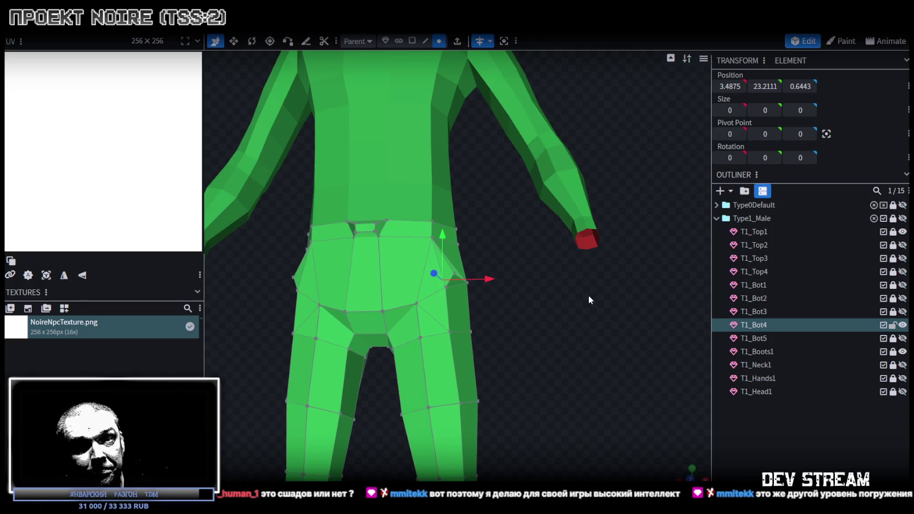
From a side view, nudge two hip vertices slightly outward along X
{"action": "mouse_move", "coordinate": [588, 295]}
{"action": "left_mouse_down"}
{"action": "mouse_move", "coordinate": [566, 337]}
{"action": "mouse_move", "coordinate": [469, 352]}
{"action": "mouse_move", "coordinate": [385, 340]}
{"action": "mouse_move", "coordinate": [593, 332]}
{"action": "left_mouse_up"}
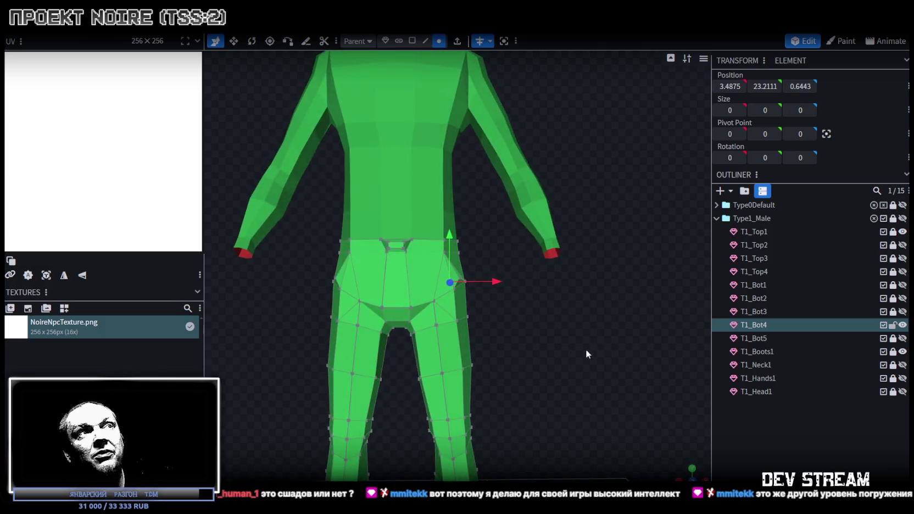
{"action": "scroll", "coordinate": [472, 346], "scroll_direction": "up", "scroll_amount": 4}
{"action": "left_click", "coordinate": [456, 342]}
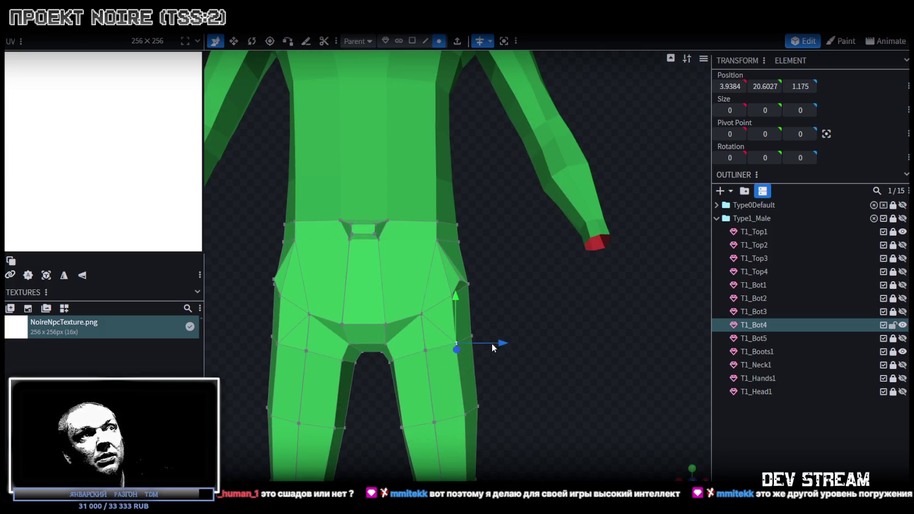
{"action": "left_click", "coordinate": [471, 336], "text": "shift"}
{"action": "left_click_drag", "start_coordinate": [508, 340], "coordinate": [512, 342]}
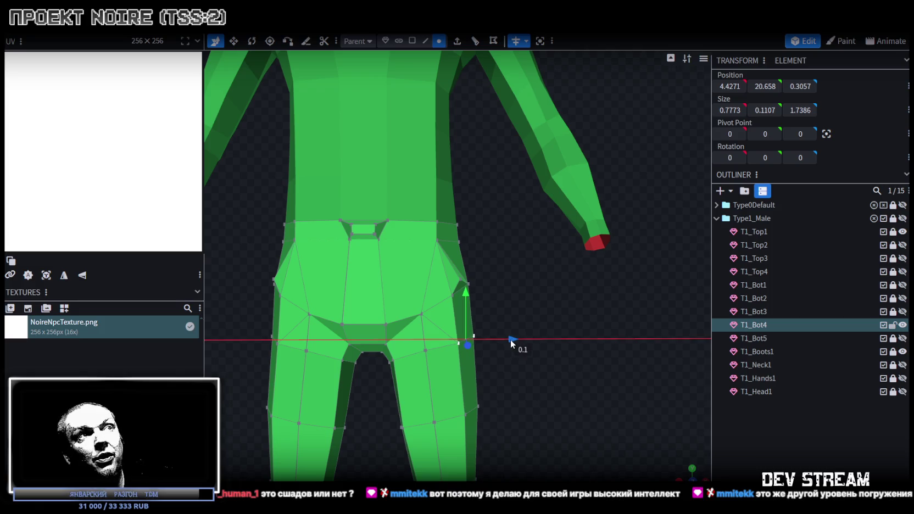
{"action": "mouse_move", "coordinate": [600, 360]}
{"action": "left_mouse_down"}
{"action": "mouse_move", "coordinate": [446, 346]}
{"action": "mouse_move", "coordinate": [387, 363]}
{"action": "mouse_move", "coordinate": [388, 290]}
{"action": "mouse_move", "coordinate": [379, 318]}
{"action": "mouse_move", "coordinate": [579, 323]}
{"action": "mouse_move", "coordinate": [603, 315]}
{"action": "left_mouse_up"}
{"action": "scroll", "coordinate": [603, 319], "scroll_direction": "up", "scroll_amount": 3}
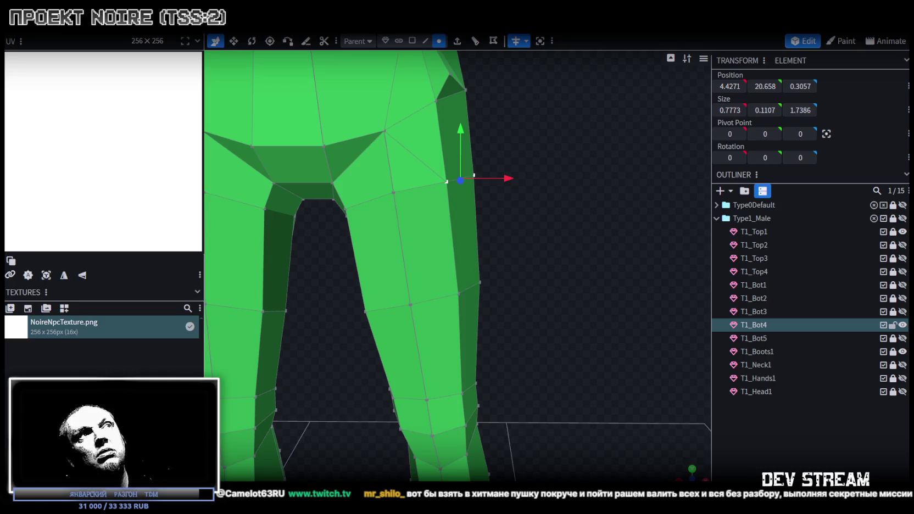
Inspect the pants' leg and hip geometry from several angles, then switch to the Twitch clip
{"action": "mouse_move", "coordinate": [448, 245]}
{"action": "left_mouse_down"}
{"action": "mouse_move", "coordinate": [604, 300]}
{"action": "mouse_move", "coordinate": [508, 267]}
{"action": "mouse_move", "coordinate": [449, 266]}
{"action": "mouse_move", "coordinate": [605, 293]}
{"action": "mouse_move", "coordinate": [597, 285]}
{"action": "mouse_move", "coordinate": [574, 310]}
{"action": "mouse_move", "coordinate": [485, 337]}
{"action": "mouse_move", "coordinate": [549, 330]}
{"action": "mouse_move", "coordinate": [537, 347]}
{"action": "mouse_move", "coordinate": [430, 333]}
{"action": "mouse_move", "coordinate": [580, 320]}
{"action": "mouse_move", "coordinate": [585, 294]}
{"action": "mouse_move", "coordinate": [554, 275]}
{"action": "mouse_move", "coordinate": [354, 317]}
{"action": "mouse_move", "coordinate": [369, 284]}
{"action": "mouse_move", "coordinate": [406, 332]}
{"action": "mouse_move", "coordinate": [529, 350]}
{"action": "mouse_move", "coordinate": [587, 299]}
{"action": "mouse_move", "coordinate": [580, 311]}
{"action": "mouse_move", "coordinate": [472, 264]}
{"action": "mouse_move", "coordinate": [616, 281]}
{"action": "mouse_move", "coordinate": [634, 273]}
{"action": "left_mouse_up"}
{"action": "left_click", "coordinate": [465, 262]}
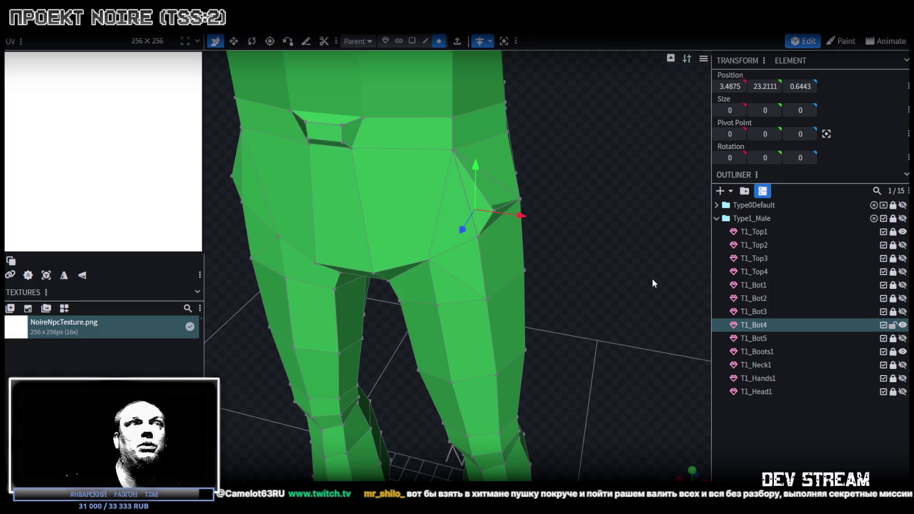
{"action": "mouse_move", "coordinate": [676, 294]}
{"action": "left_mouse_down"}
{"action": "mouse_move", "coordinate": [588, 274]}
{"action": "mouse_move", "coordinate": [573, 302]}
{"action": "mouse_move", "coordinate": [582, 299]}
{"action": "left_mouse_up"}
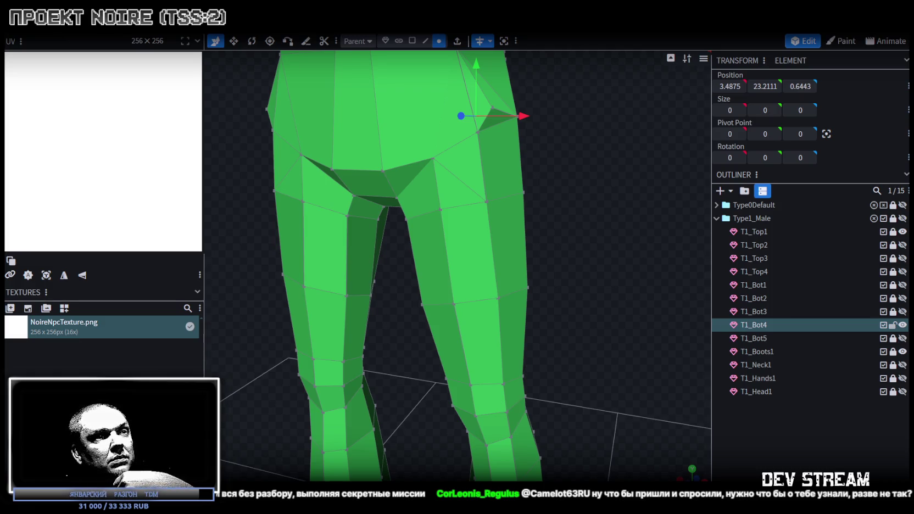
{"action": "key", "text": "alt+Tab"}
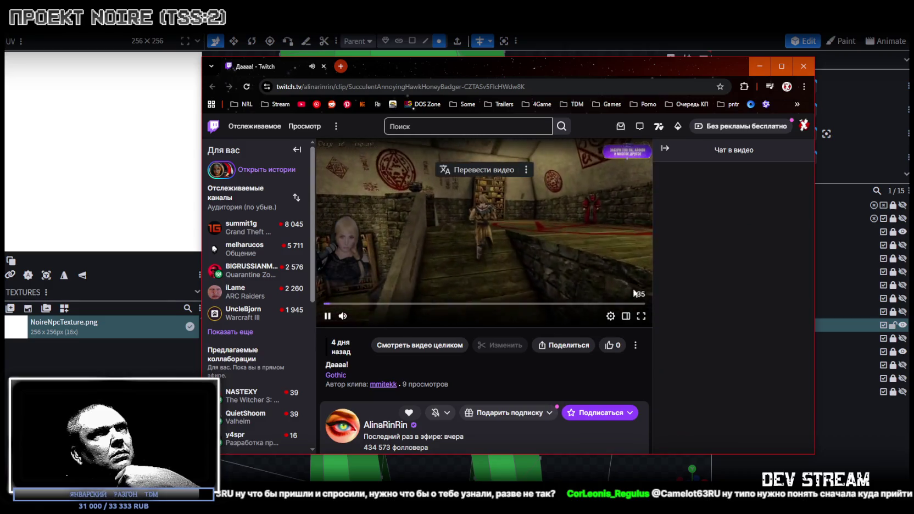
Switch the Gothic Twitch clip player to fullscreen
{"action": "left_click", "coordinate": [641, 316]}
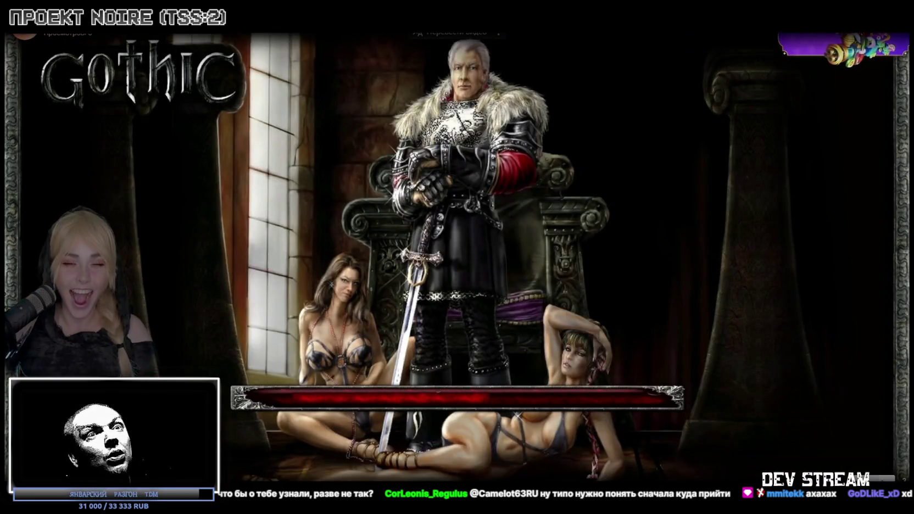
Exit fullscreen playback of the Gothic clip
{"action": "key", "text": "Escape"}
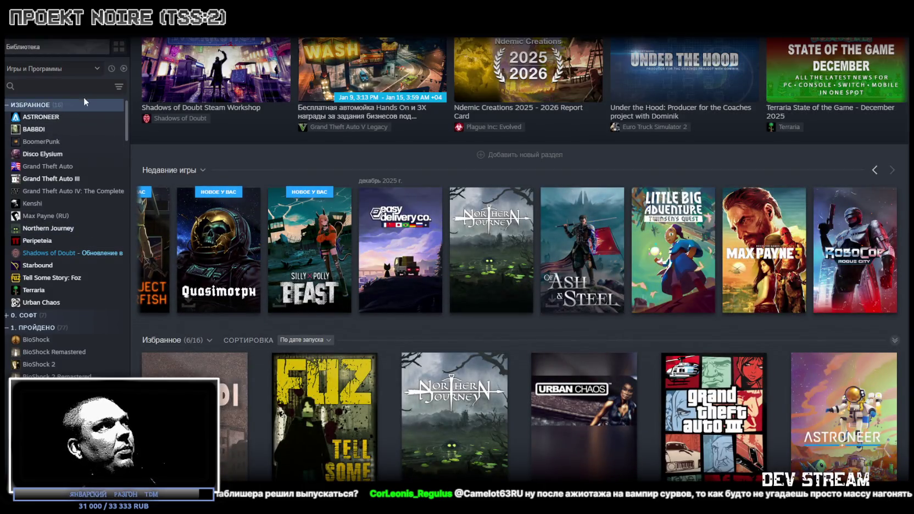
Search the Steam library for 'silve' and open the Project Silverfish store page
{"action": "left_click", "coordinate": [56, 86]}
{"action": "left_click", "coordinate": [56, 86]}
{"action": "type", "text": "silve"}
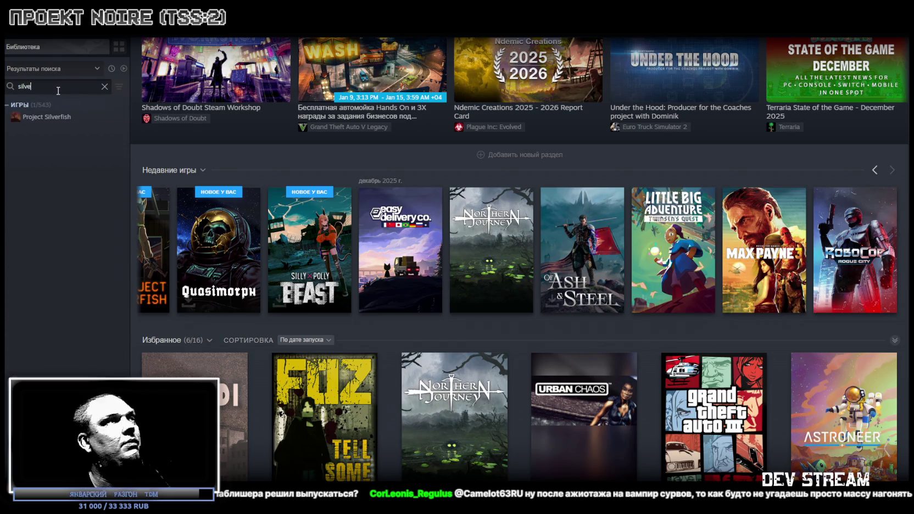
{"action": "left_click", "coordinate": [50, 117]}
{"action": "left_click", "coordinate": [182, 233]}
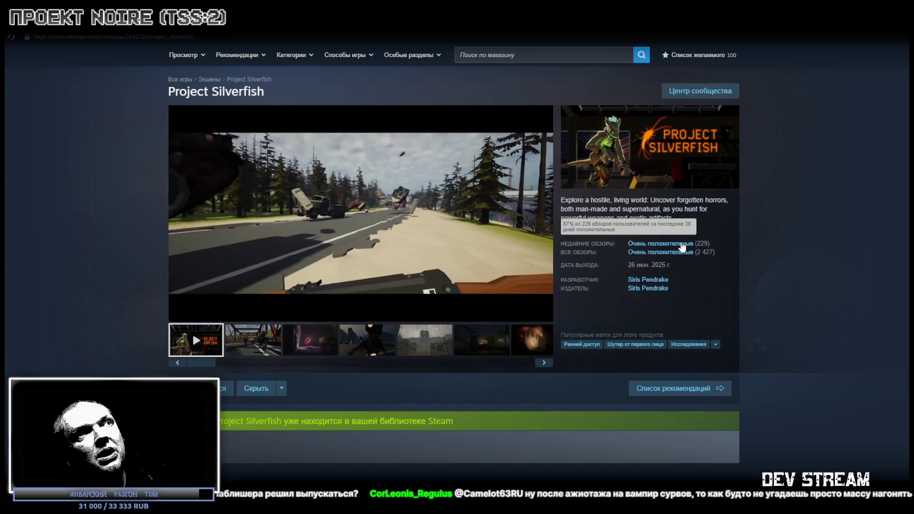
{"action": "mouse_move", "coordinate": [360, 207]}
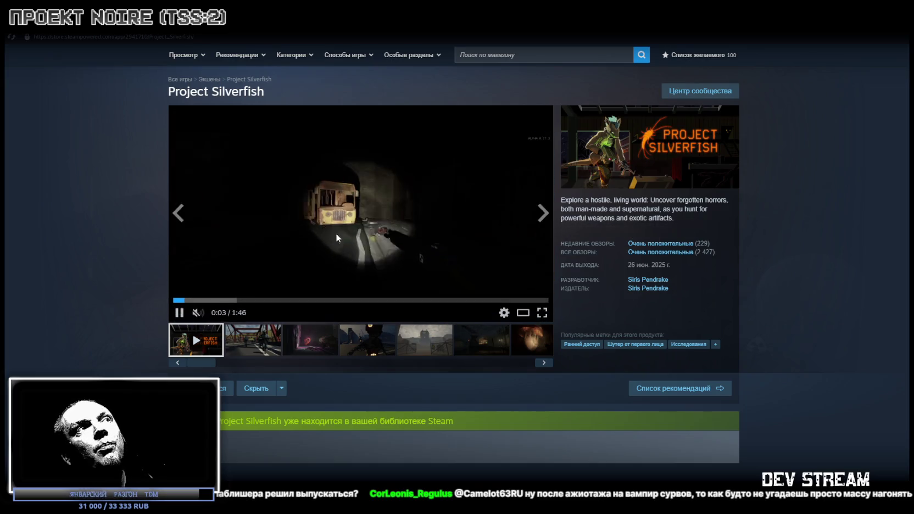
Watch the trailer fullscreen, pause it at 0:22, and return to Blockbench
{"action": "double_click", "coordinate": [339, 220]}
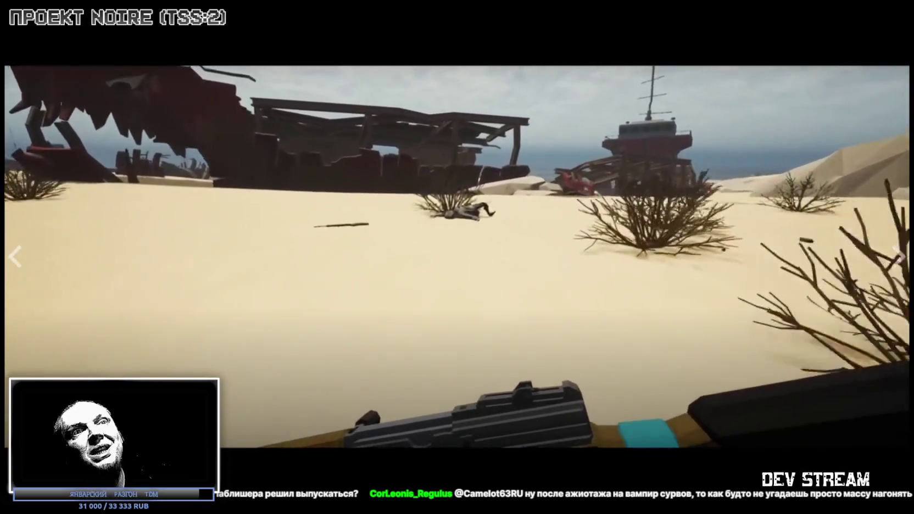
{"action": "key", "text": "Escape"}
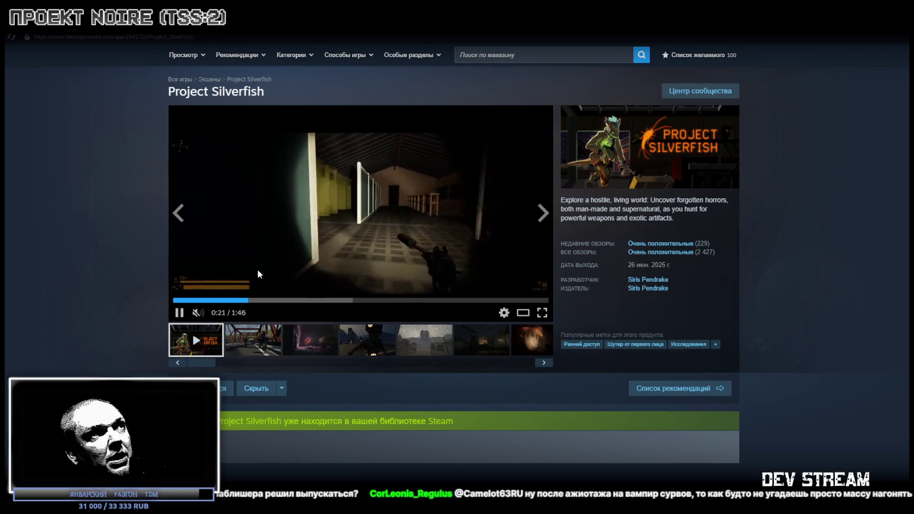
{"action": "left_click", "coordinate": [447, 211]}
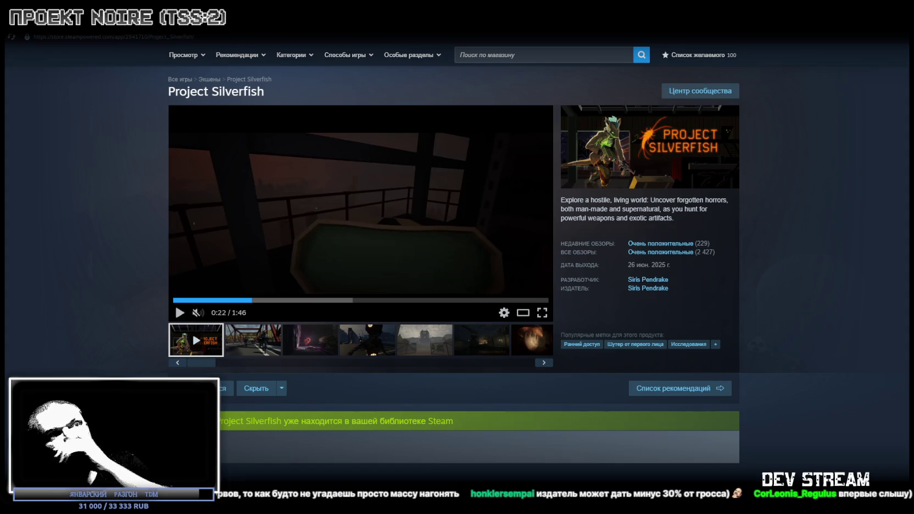
{"action": "key", "text": "alt+Tab"}
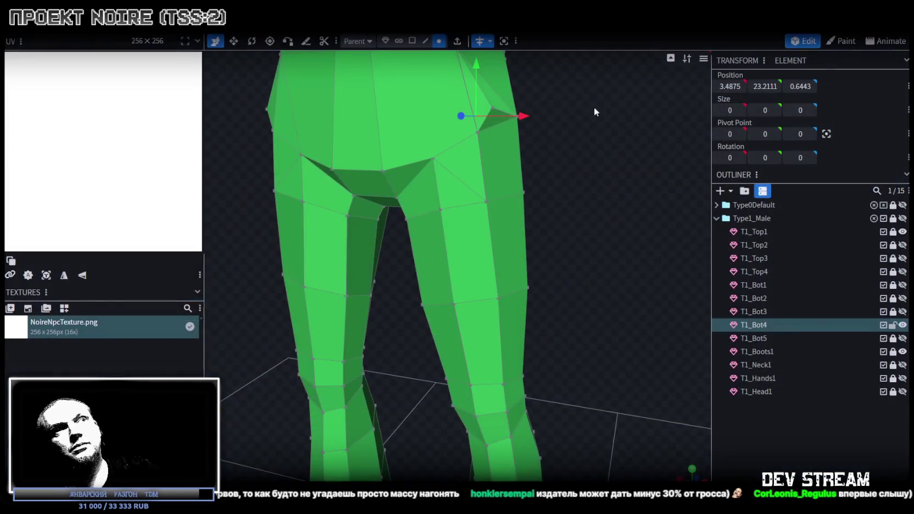
{"action": "mouse_move", "coordinate": [591, 243]}
{"action": "left_mouse_down"}
{"action": "mouse_move", "coordinate": [592, 229]}
{"action": "mouse_move", "coordinate": [622, 217]}
{"action": "mouse_move", "coordinate": [586, 237]}
{"action": "left_mouse_up"}
{"action": "scroll", "coordinate": [591, 230], "scroll_direction": "up", "scroll_amount": 2}
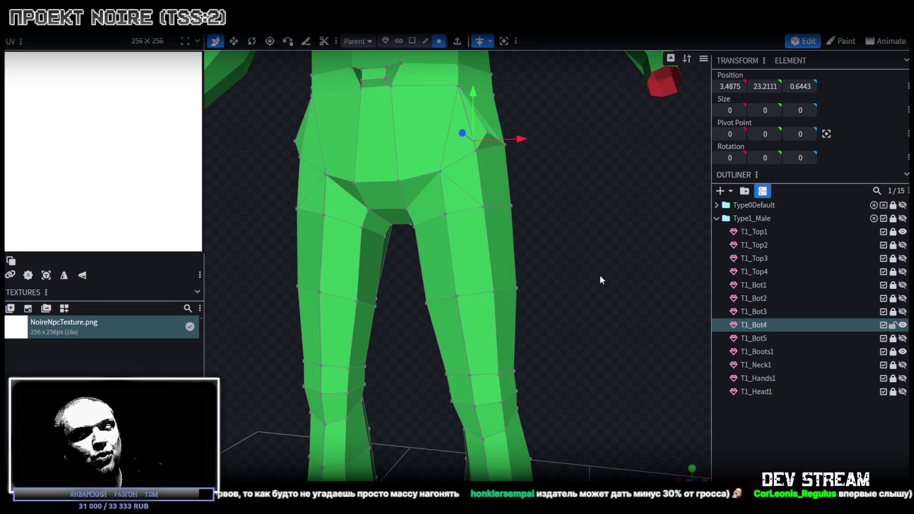
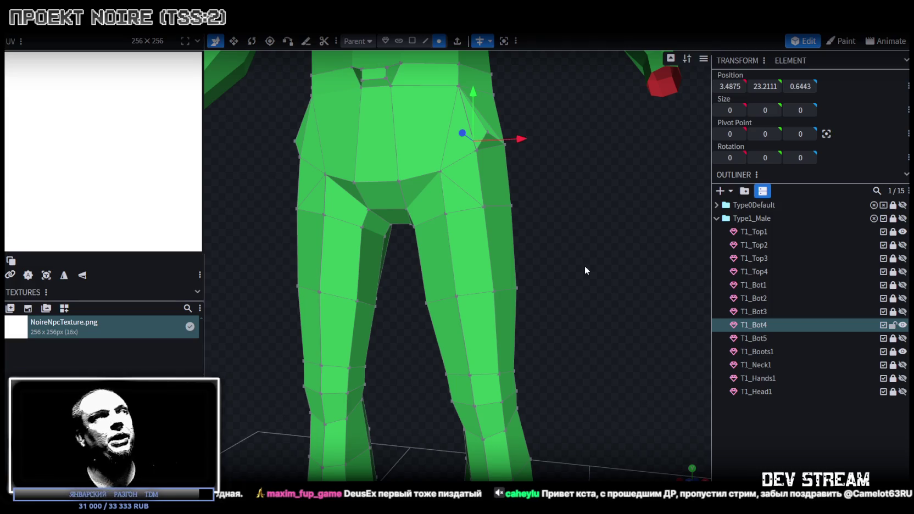
Orbit and zoom the view to inspect the character's legs from the side and below
{"action": "scroll", "coordinate": [549, 254], "scroll_direction": "down", "scroll_amount": 2}
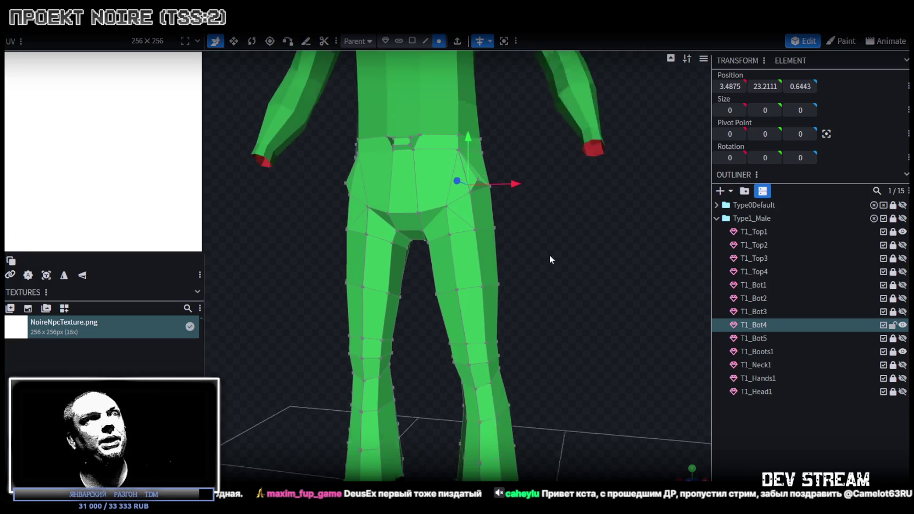
{"action": "mouse_move", "coordinate": [588, 253]}
{"action": "left_mouse_down"}
{"action": "mouse_move", "coordinate": [515, 284]}
{"action": "mouse_move", "coordinate": [430, 268]}
{"action": "mouse_move", "coordinate": [525, 252]}
{"action": "left_mouse_up"}
{"action": "mouse_move", "coordinate": [540, 328]}
{"action": "left_mouse_down"}
{"action": "mouse_move", "coordinate": [528, 299]}
{"action": "mouse_move", "coordinate": [565, 289]}
{"action": "left_mouse_up"}
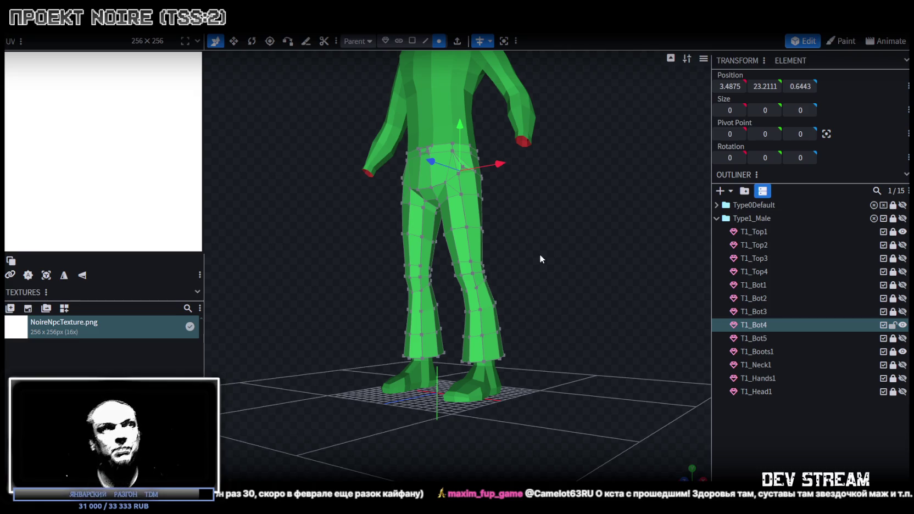
{"action": "scroll", "coordinate": [637, 420], "scroll_direction": "up", "scroll_amount": 3}
{"action": "mouse_move", "coordinate": [637, 420]}
{"action": "left_mouse_down"}
{"action": "mouse_move", "coordinate": [601, 370]}
{"action": "mouse_move", "coordinate": [633, 361]}
{"action": "left_mouse_up"}
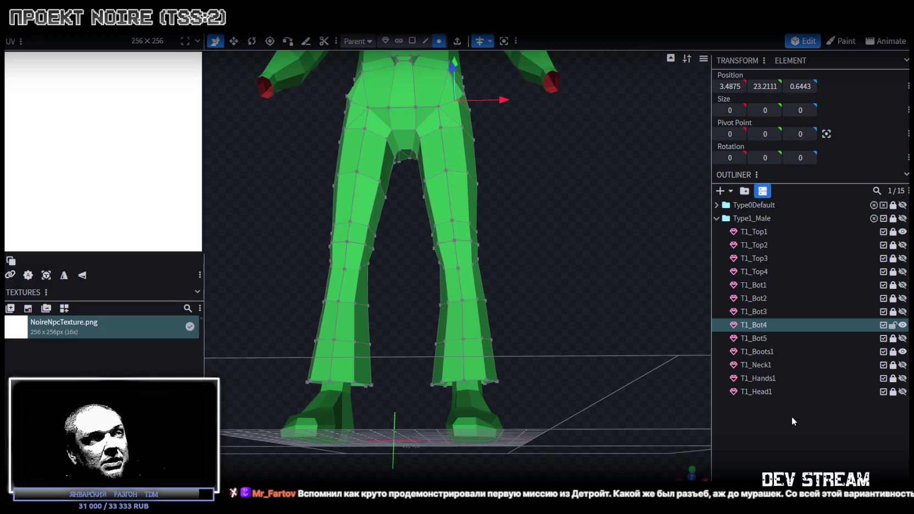
{"action": "mouse_move", "coordinate": [602, 307]}
{"action": "left_mouse_down"}
{"action": "mouse_move", "coordinate": [556, 338]}
{"action": "mouse_move", "coordinate": [540, 316]}
{"action": "mouse_move", "coordinate": [610, 308]}
{"action": "mouse_move", "coordinate": [580, 294]}
{"action": "mouse_move", "coordinate": [546, 302]}
{"action": "mouse_move", "coordinate": [615, 323]}
{"action": "mouse_move", "coordinate": [606, 323]}
{"action": "mouse_move", "coordinate": [621, 380]}
{"action": "mouse_move", "coordinate": [549, 389]}
{"action": "mouse_move", "coordinate": [591, 398]}
{"action": "mouse_move", "coordinate": [549, 391]}
{"action": "mouse_move", "coordinate": [530, 414]}
{"action": "mouse_move", "coordinate": [574, 364]}
{"action": "left_mouse_up"}
Zoom in on the hips and select the two vertices at the crotch
{"action": "scroll", "coordinate": [535, 389], "scroll_direction": "up", "scroll_amount": 3}
{"action": "scroll", "coordinate": [601, 344], "scroll_direction": "up", "scroll_amount": 2}
{"action": "scroll", "coordinate": [616, 357], "scroll_direction": "up", "scroll_amount": 2}
{"action": "scroll", "coordinate": [597, 359], "scroll_direction": "up", "scroll_amount": 2}
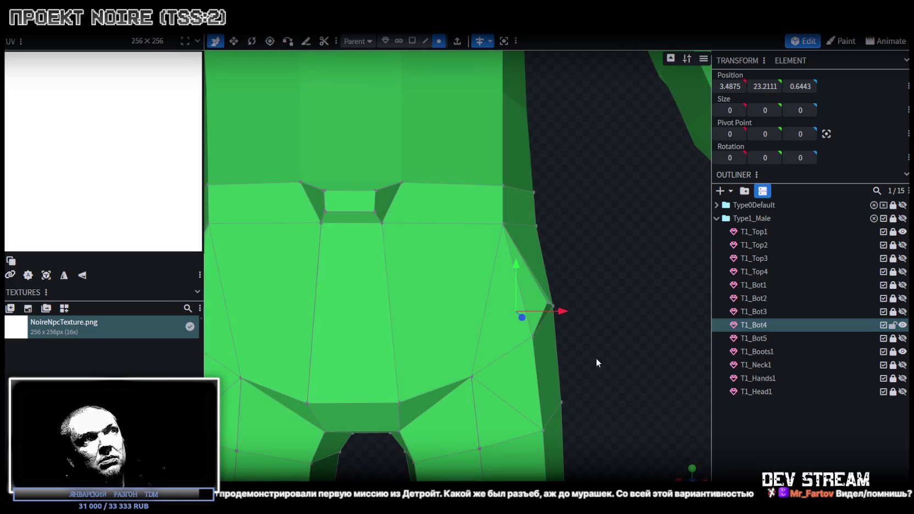
{"action": "left_click", "coordinate": [376, 210]}
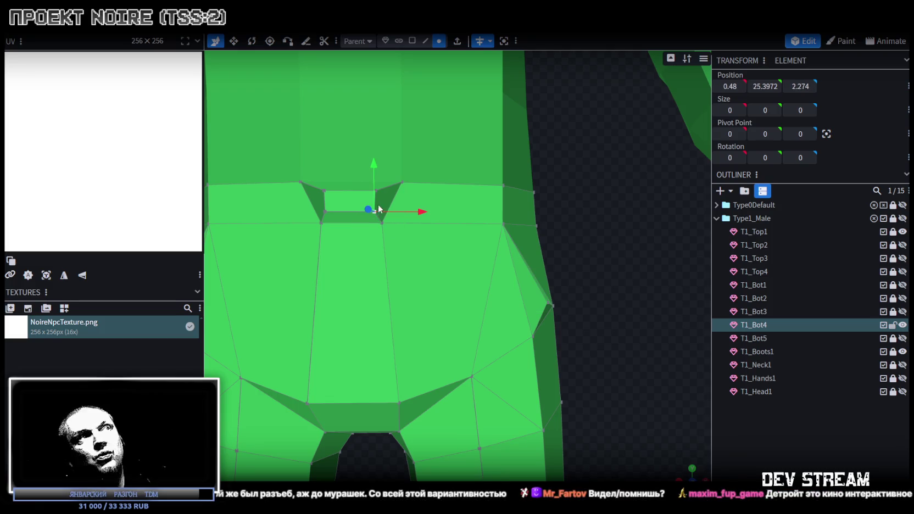
{"action": "left_click", "coordinate": [401, 182], "text": "shift"}
Check the hips from the side, then switch to the Steam library's search field
{"action": "mouse_move", "coordinate": [420, 188]}
{"action": "left_mouse_down"}
{"action": "mouse_move", "coordinate": [578, 260]}
{"action": "mouse_move", "coordinate": [489, 263]}
{"action": "mouse_move", "coordinate": [589, 247]}
{"action": "left_mouse_up"}
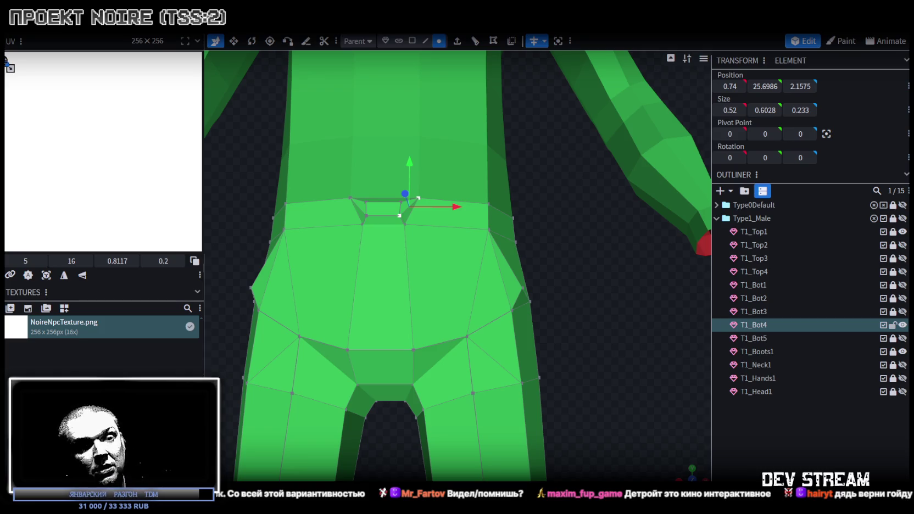
{"action": "key", "text": "alt+Tab"}
{"action": "left_click", "coordinate": [55, 84]}
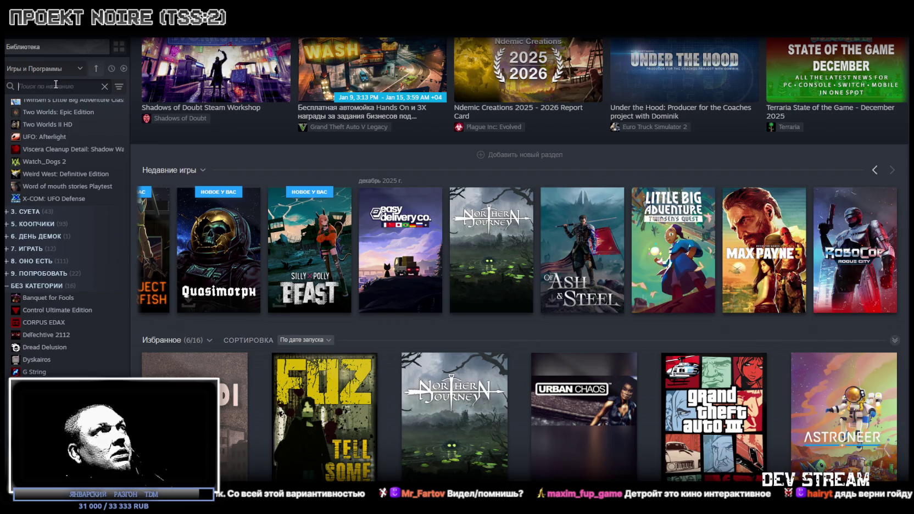
Find 'silver' in the library, open Project Silverfish's store page and pause its trailer
{"action": "type", "text": "silve"}
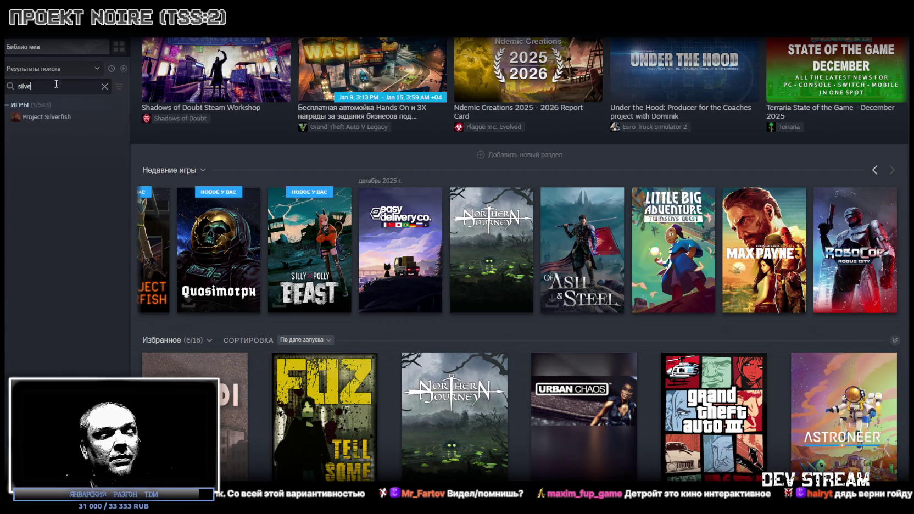
{"action": "type", "text": "r"}
{"action": "left_click", "coordinate": [46, 117]}
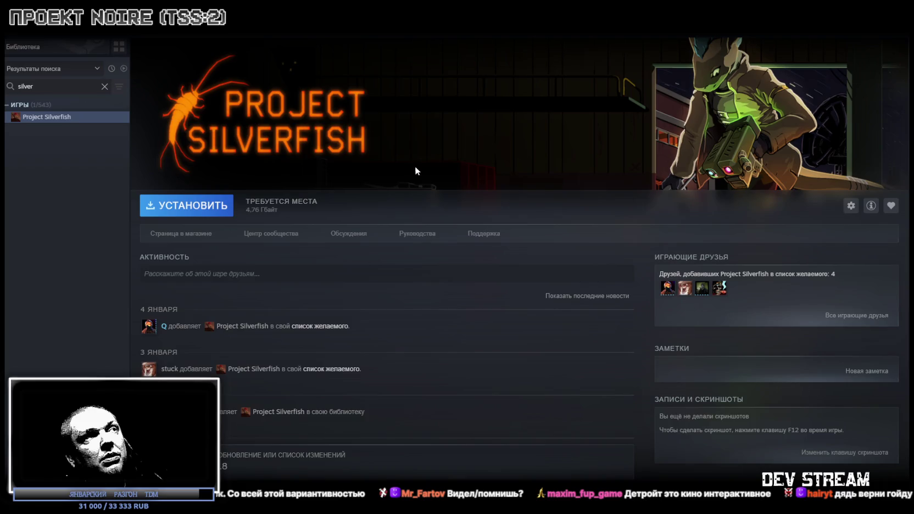
{"action": "left_click", "coordinate": [164, 233]}
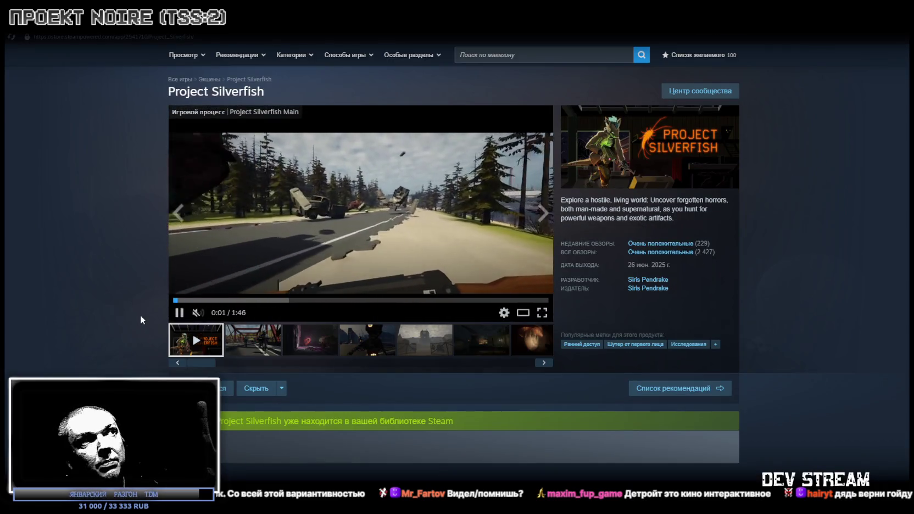
{"action": "left_click", "coordinate": [179, 312]}
{"action": "mouse_move", "coordinate": [660, 248]}
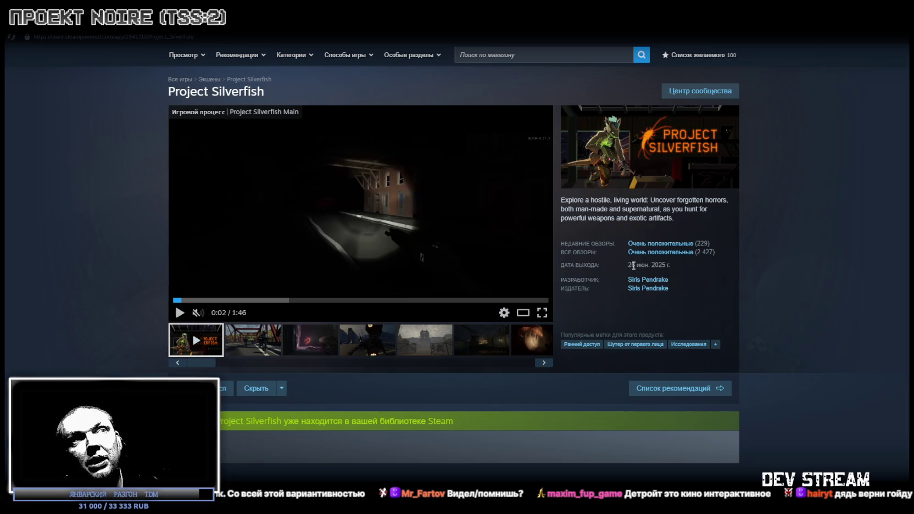
View the bridge, pink-lit, gate and following screenshots in the gallery
{"action": "scroll", "coordinate": [432, 358], "scroll_direction": "down", "scroll_amount": 8}
{"action": "scroll", "coordinate": [431, 358], "scroll_direction": "down", "scroll_amount": 4}
{"action": "scroll", "coordinate": [532, 296], "scroll_direction": "up", "scroll_amount": 3}
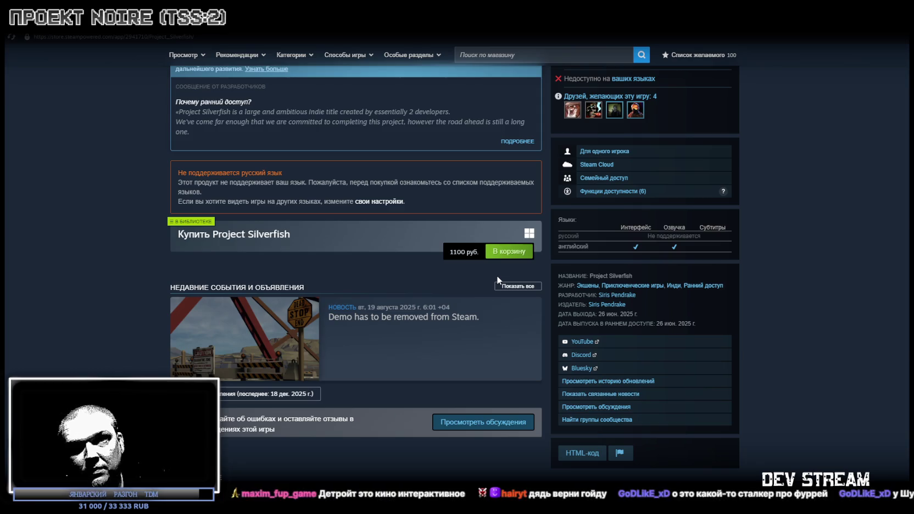
{"action": "scroll", "coordinate": [486, 288], "scroll_direction": "up", "scroll_amount": 10}
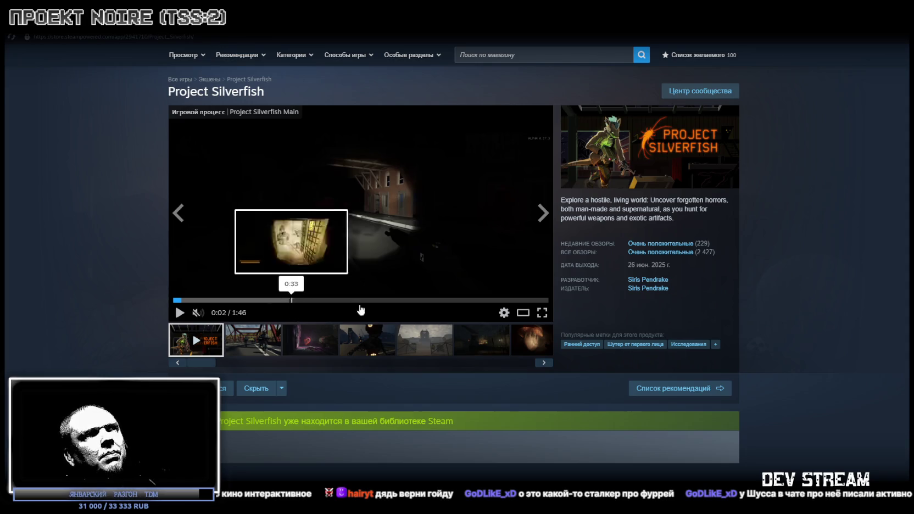
{"action": "left_click", "coordinate": [262, 351]}
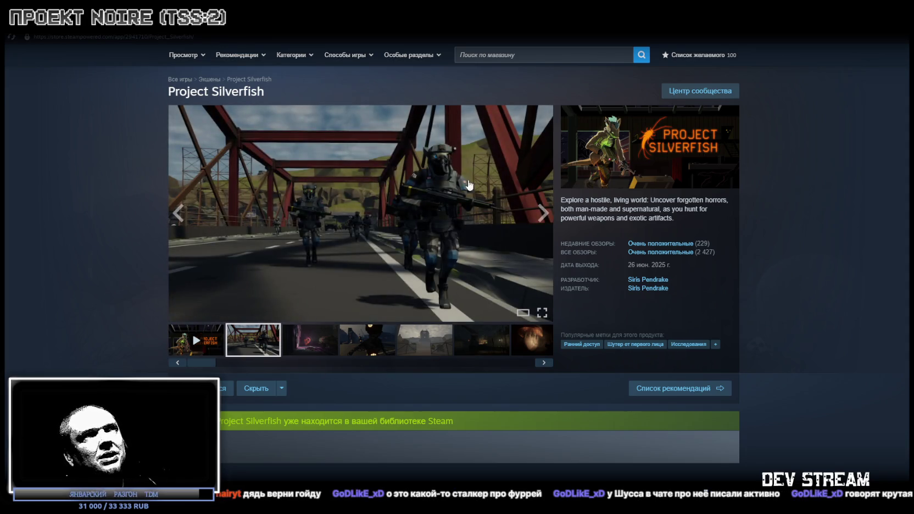
{"action": "left_click", "coordinate": [372, 345]}
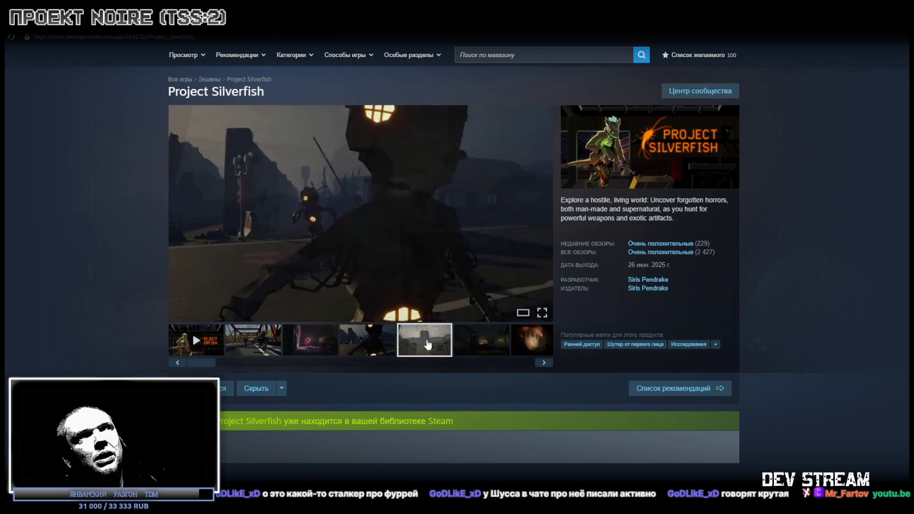
{"action": "left_click", "coordinate": [425, 342]}
{"action": "left_click", "coordinate": [485, 345]}
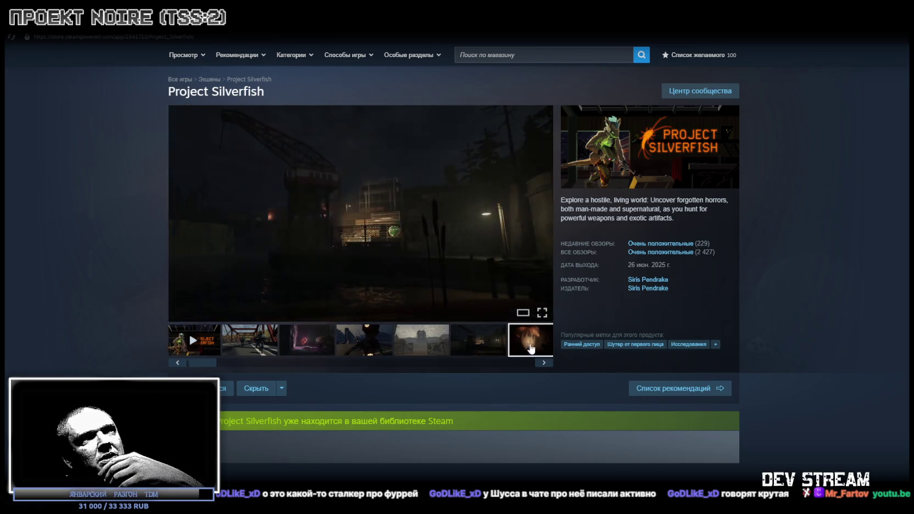
Slide the thumbnail strip along and show the last Project Silverfish screenshot
{"action": "left_click_drag", "start_coordinate": [201, 362], "coordinate": [390, 364]}
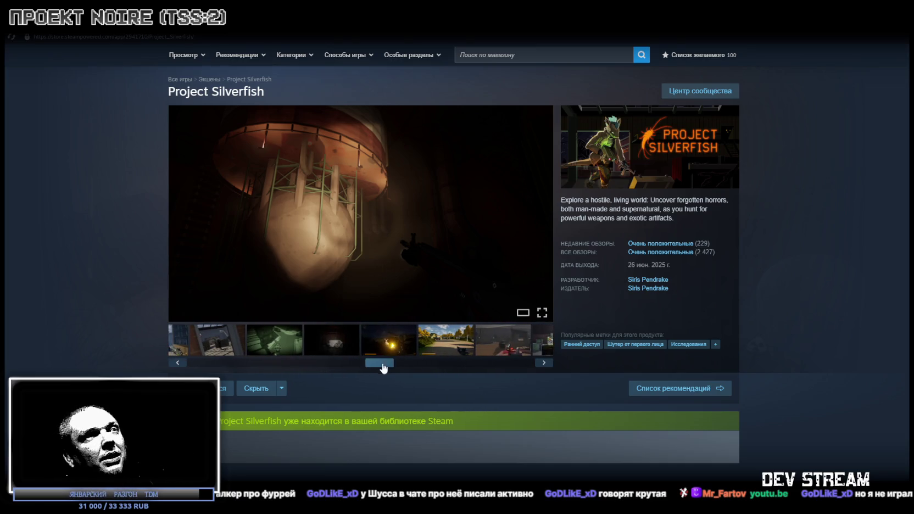
{"action": "left_click_drag", "start_coordinate": [381, 364], "coordinate": [544, 361]}
{"action": "left_click", "coordinate": [490, 347]}
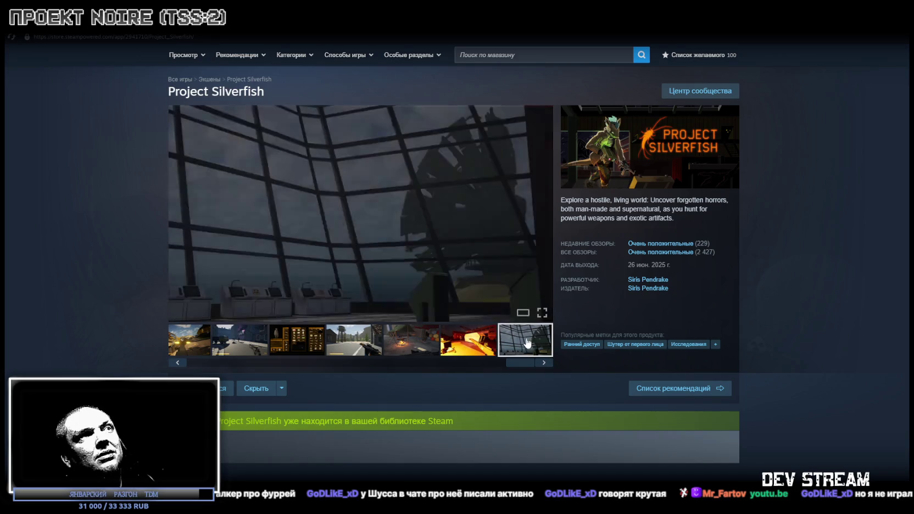
{"action": "scroll", "coordinate": [314, 365], "scroll_direction": "down", "scroll_amount": 2}
{"action": "scroll", "coordinate": [328, 365], "scroll_direction": "down", "scroll_amount": 8}
{"action": "scroll", "coordinate": [328, 366], "scroll_direction": "up", "scroll_amount": 10}
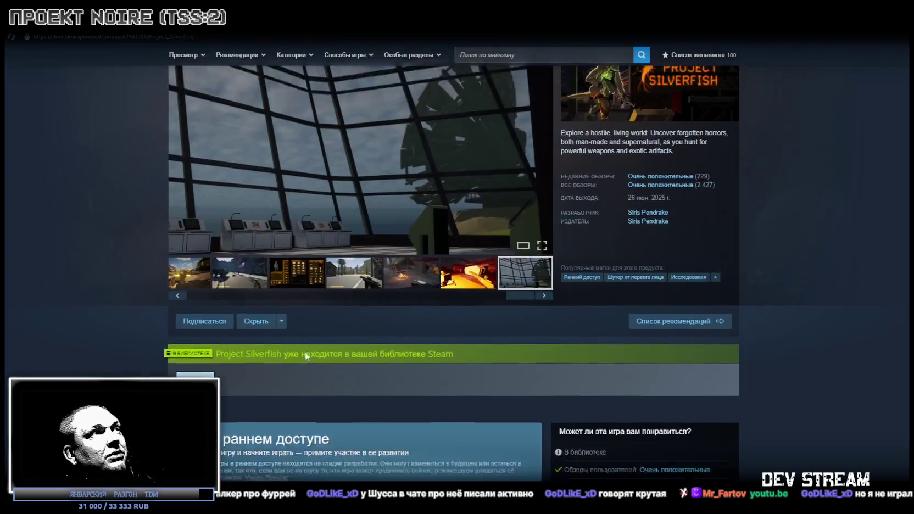
{"action": "left_click_drag", "start_coordinate": [355, 362], "coordinate": [215, 363]}
Expand the full Project Silverfish description and read down through it
{"action": "scroll", "coordinate": [427, 382], "scroll_direction": "down", "scroll_amount": 5}
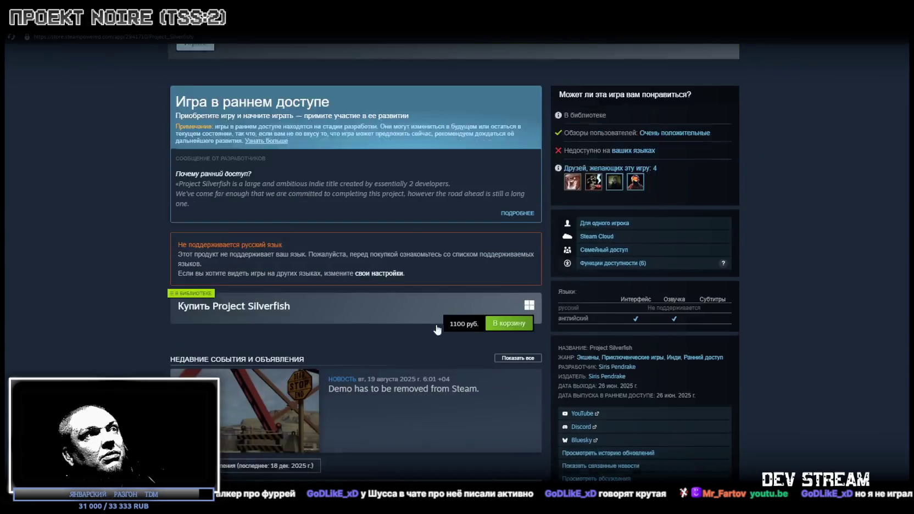
{"action": "scroll", "coordinate": [428, 382], "scroll_direction": "down", "scroll_amount": 3}
{"action": "scroll", "coordinate": [456, 247], "scroll_direction": "down", "scroll_amount": 3}
{"action": "scroll", "coordinate": [477, 153], "scroll_direction": "down", "scroll_amount": 2}
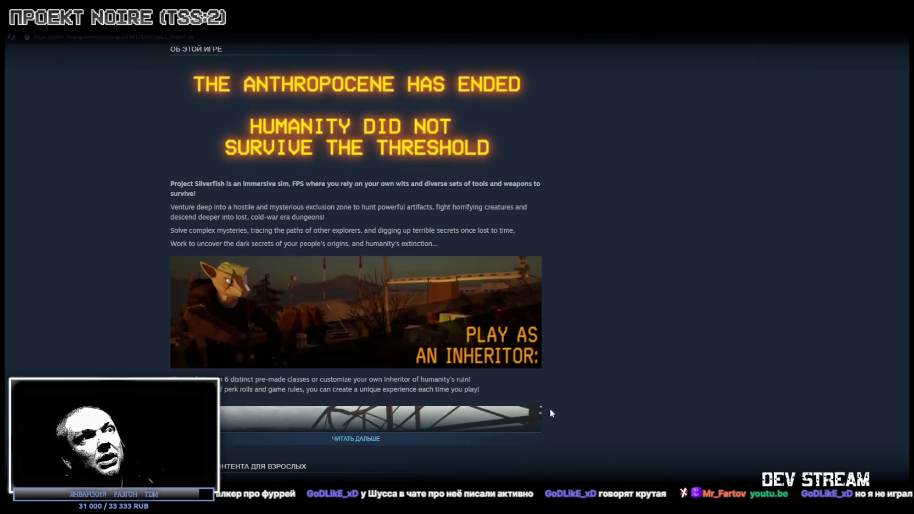
{"action": "left_click", "coordinate": [363, 438]}
{"action": "scroll", "coordinate": [482, 233], "scroll_direction": "down", "scroll_amount": 5}
{"action": "scroll", "coordinate": [412, 291], "scroll_direction": "down", "scroll_amount": 3}
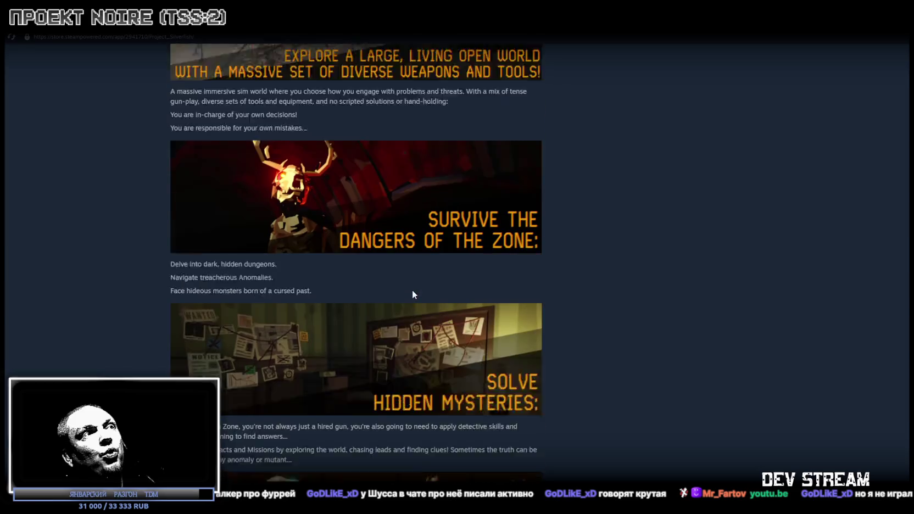
{"action": "scroll", "coordinate": [371, 272], "scroll_direction": "down", "scroll_amount": 1}
{"action": "scroll", "coordinate": [377, 271], "scroll_direction": "down", "scroll_amount": 4}
{"action": "scroll", "coordinate": [405, 340], "scroll_direction": "down", "scroll_amount": 3}
{"action": "scroll", "coordinate": [404, 336], "scroll_direction": "down", "scroll_amount": 3}
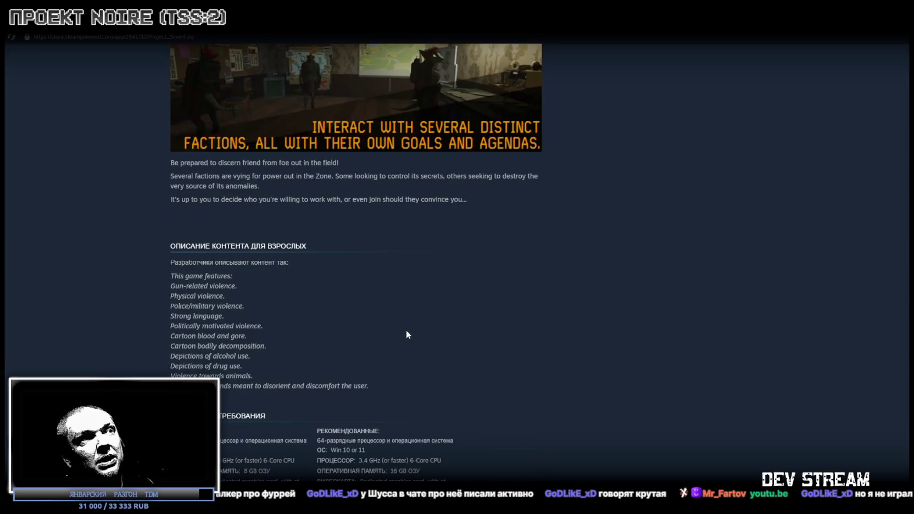
{"action": "scroll", "coordinate": [405, 330], "scroll_direction": "down", "scroll_amount": 2}
Return to the top of the store page and rewind the trailer to 0:00
{"action": "scroll", "coordinate": [439, 305], "scroll_direction": "up", "scroll_amount": 4}
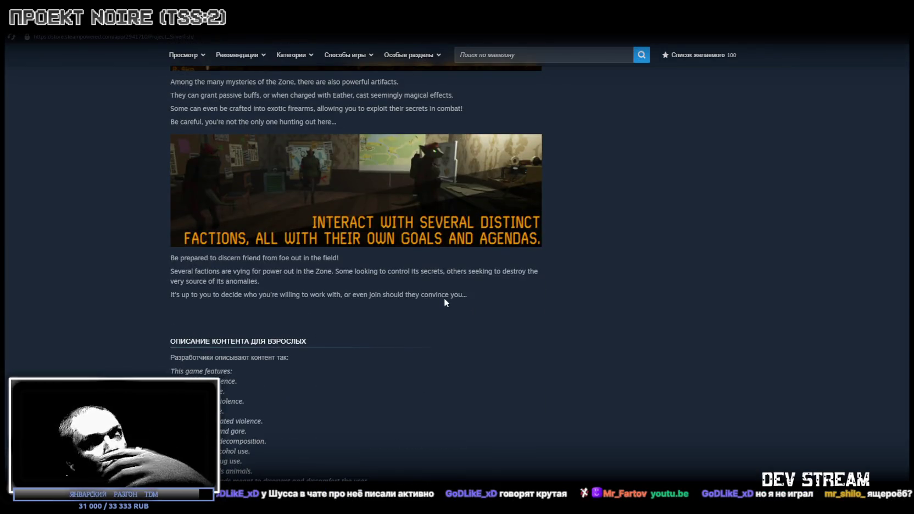
{"action": "scroll", "coordinate": [445, 299], "scroll_direction": "up", "scroll_amount": 2}
{"action": "scroll", "coordinate": [476, 317], "scroll_direction": "up", "scroll_amount": 1}
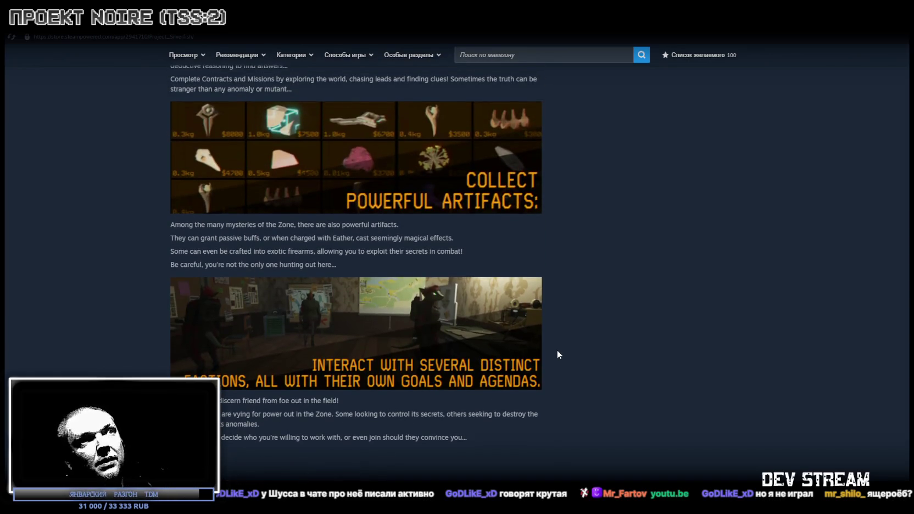
{"action": "scroll", "coordinate": [494, 379], "scroll_direction": "down", "scroll_amount": 2}
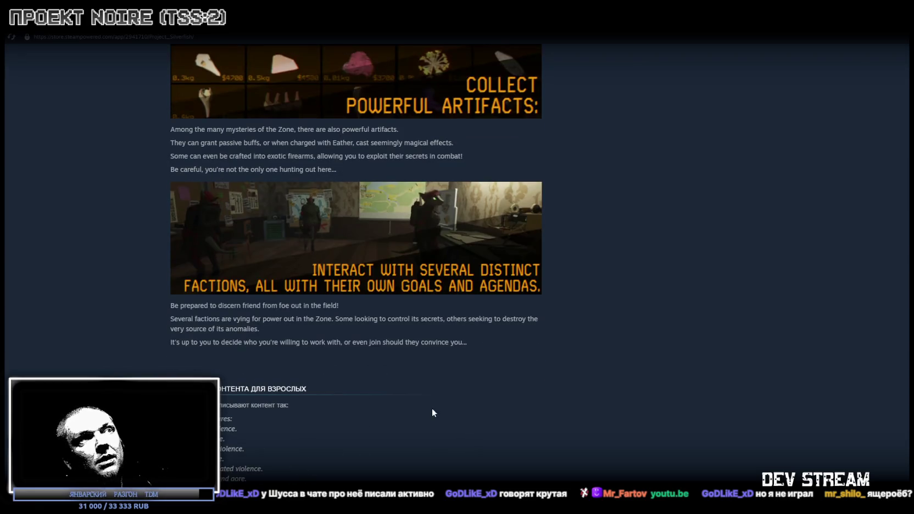
{"action": "scroll", "coordinate": [401, 272], "scroll_direction": "up", "scroll_amount": 3}
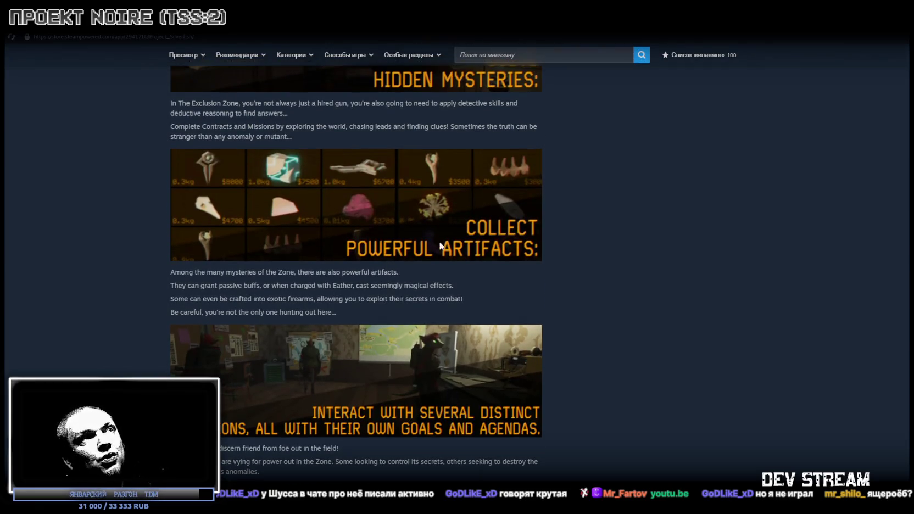
{"action": "scroll", "coordinate": [319, 285], "scroll_direction": "up", "scroll_amount": 4}
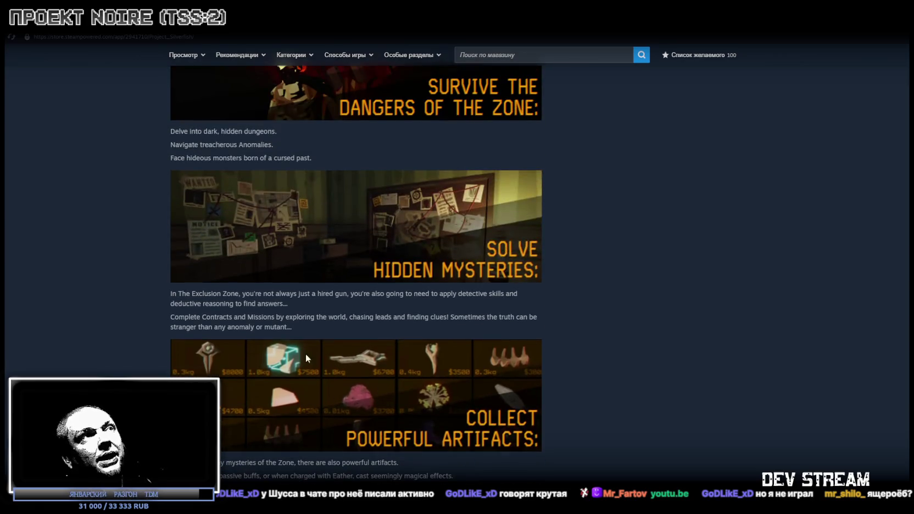
{"action": "scroll", "coordinate": [398, 378], "scroll_direction": "down", "scroll_amount": 2}
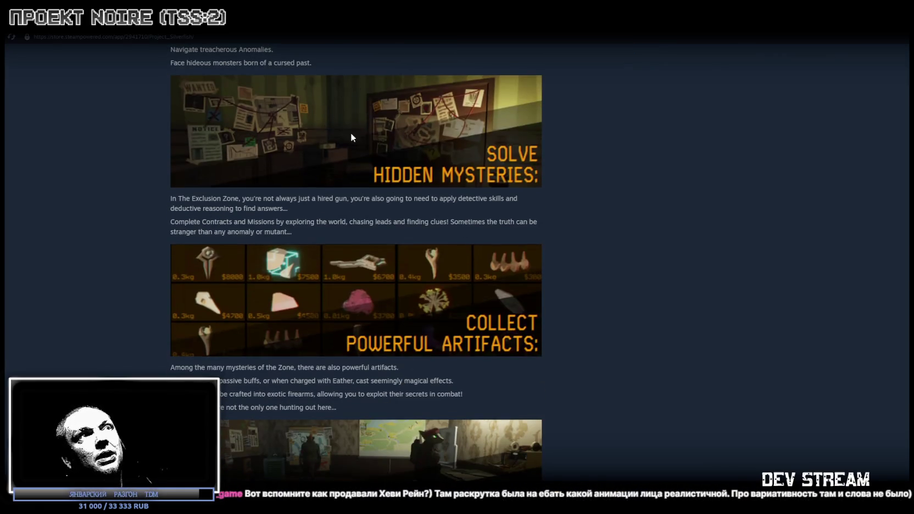
{"action": "scroll", "coordinate": [391, 187], "scroll_direction": "up", "scroll_amount": 3}
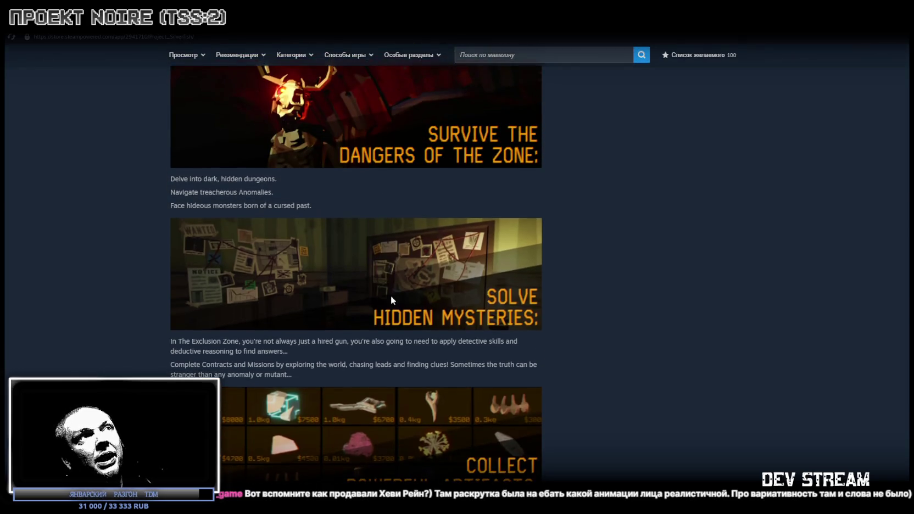
{"action": "scroll", "coordinate": [390, 295], "scroll_direction": "up", "scroll_amount": 3}
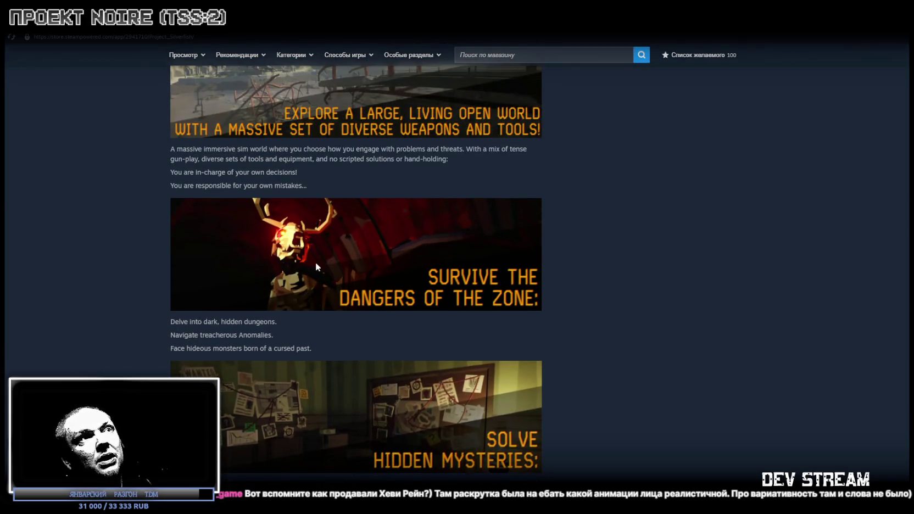
{"action": "scroll", "coordinate": [478, 314], "scroll_direction": "up", "scroll_amount": 1}
{"action": "scroll", "coordinate": [544, 351], "scroll_direction": "up", "scroll_amount": 2}
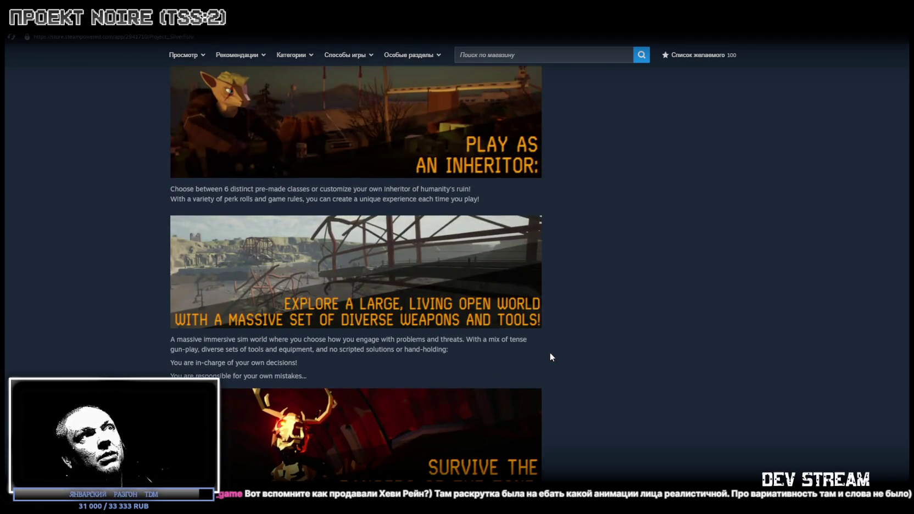
{"action": "scroll", "coordinate": [505, 269], "scroll_direction": "up", "scroll_amount": 3}
{"action": "scroll", "coordinate": [464, 274], "scroll_direction": "down", "scroll_amount": 7}
{"action": "scroll", "coordinate": [458, 277], "scroll_direction": "down", "scroll_amount": 7}
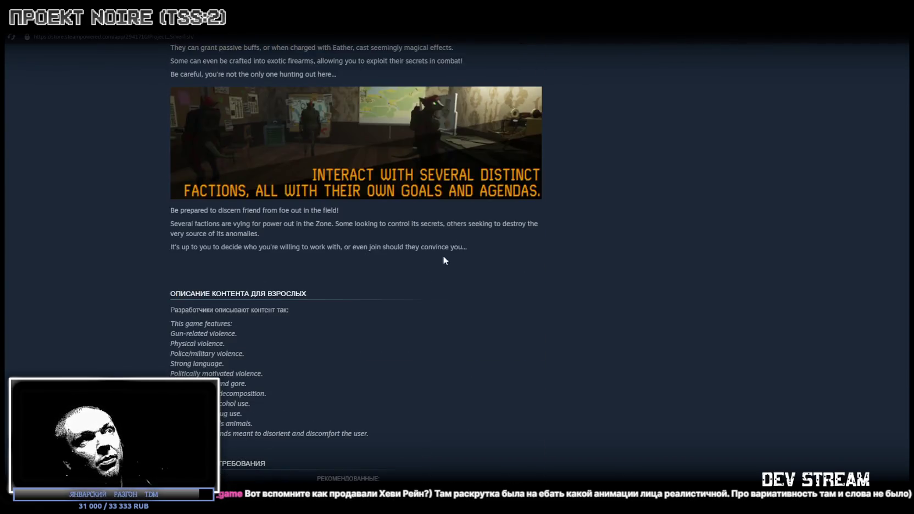
{"action": "scroll", "coordinate": [529, 277], "scroll_direction": "up", "scroll_amount": 5}
{"action": "scroll", "coordinate": [523, 284], "scroll_direction": "up", "scroll_amount": 2}
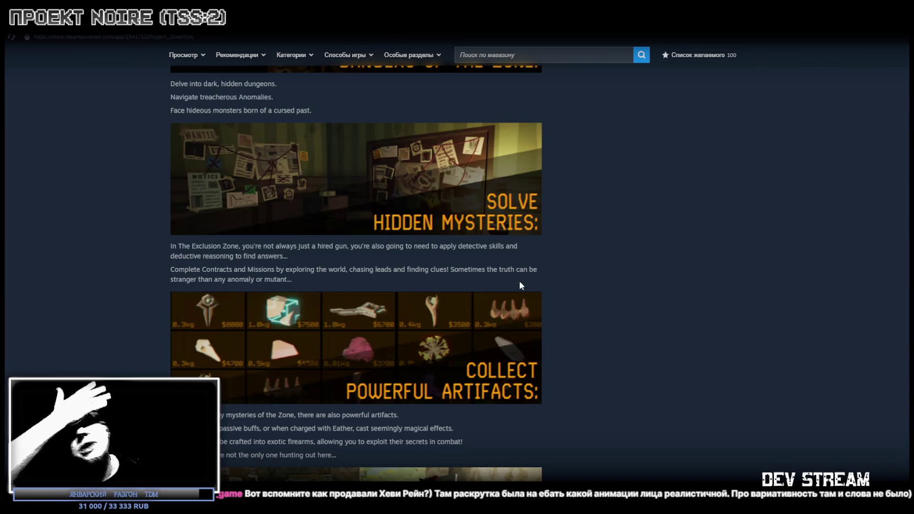
{"action": "scroll", "coordinate": [549, 275], "scroll_direction": "up", "scroll_amount": 5}
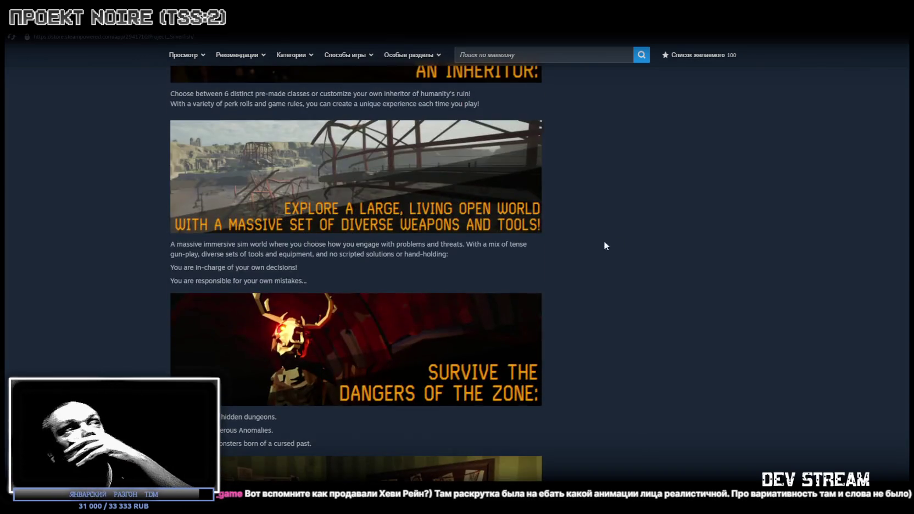
{"action": "scroll", "coordinate": [494, 250], "scroll_direction": "down", "scroll_amount": 1}
{"action": "scroll", "coordinate": [384, 286], "scroll_direction": "down", "scroll_amount": 5}
{"action": "scroll", "coordinate": [341, 363], "scroll_direction": "down", "scroll_amount": 3}
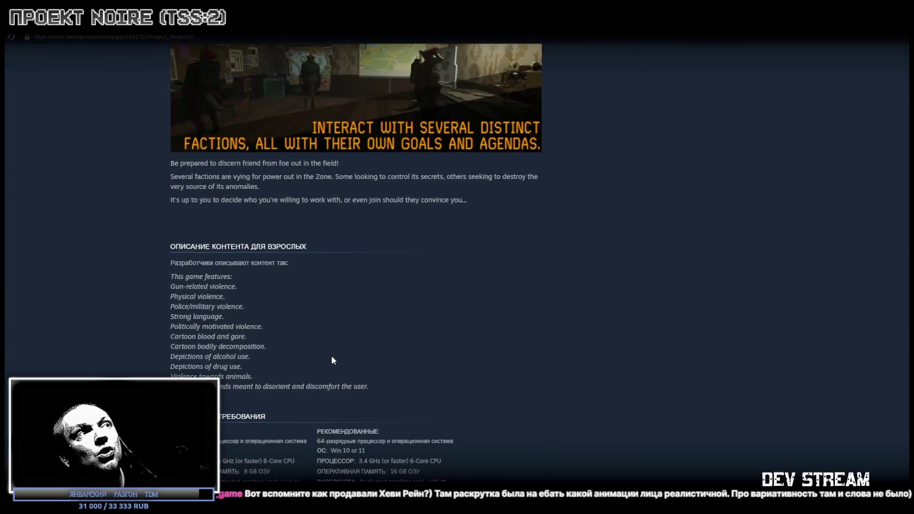
{"action": "scroll", "coordinate": [331, 356], "scroll_direction": "up", "scroll_amount": 10}
{"action": "scroll", "coordinate": [341, 294], "scroll_direction": "up", "scroll_amount": 8}
{"action": "scroll", "coordinate": [357, 283], "scroll_direction": "up", "scroll_amount": 2}
{"action": "scroll", "coordinate": [439, 275], "scroll_direction": "up", "scroll_amount": 4}
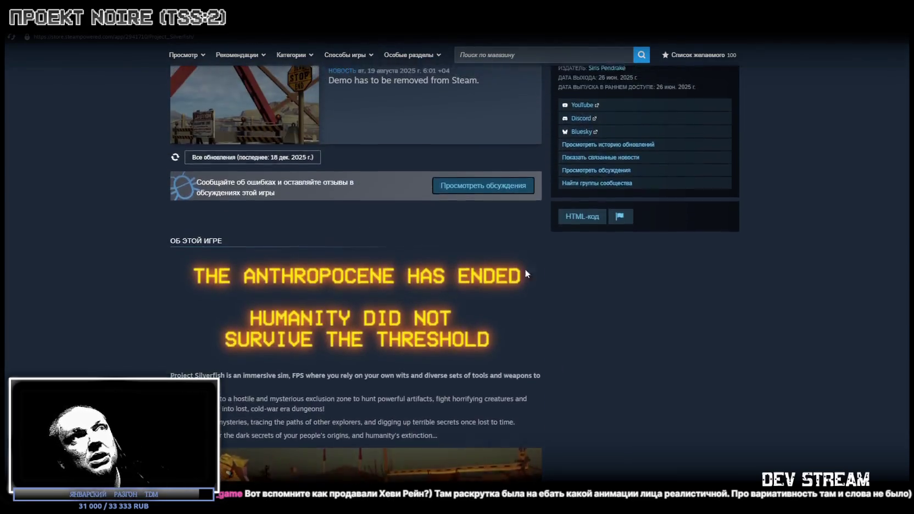
{"action": "scroll", "coordinate": [582, 267], "scroll_direction": "up", "scroll_amount": 3}
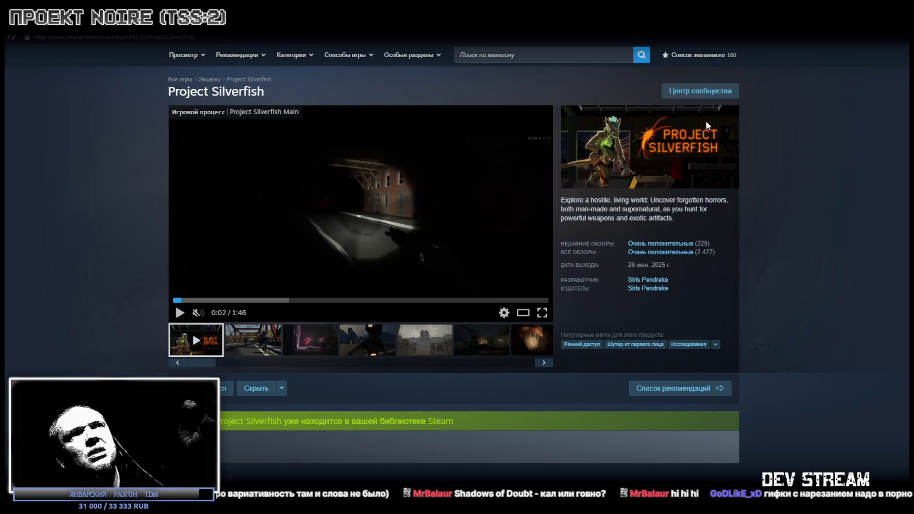
{"action": "scroll", "coordinate": [774, 252], "scroll_direction": "down", "scroll_amount": 3}
{"action": "scroll", "coordinate": [712, 216], "scroll_direction": "down", "scroll_amount": 1}
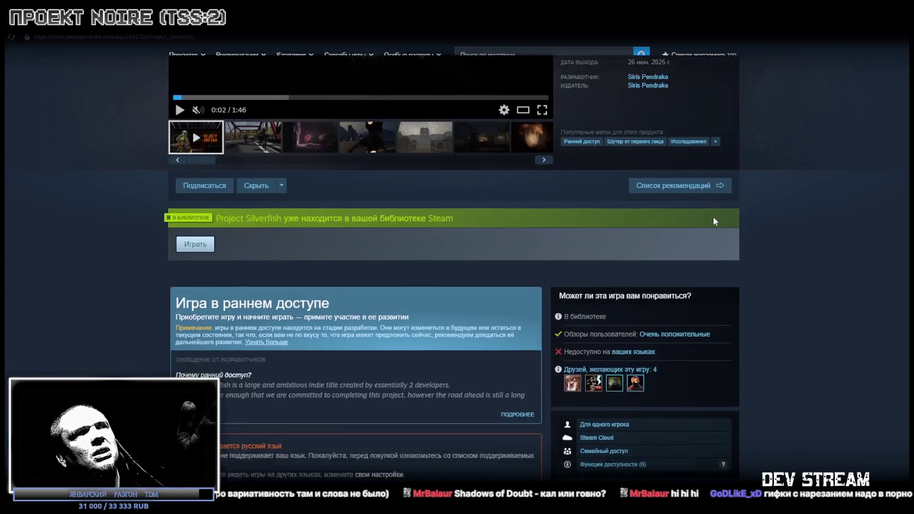
{"action": "scroll", "coordinate": [715, 215], "scroll_direction": "down", "scroll_amount": 5}
{"action": "scroll", "coordinate": [739, 219], "scroll_direction": "down", "scroll_amount": 2}
{"action": "scroll", "coordinate": [769, 233], "scroll_direction": "up", "scroll_amount": 5}
{"action": "scroll", "coordinate": [783, 240], "scroll_direction": "up", "scroll_amount": 5}
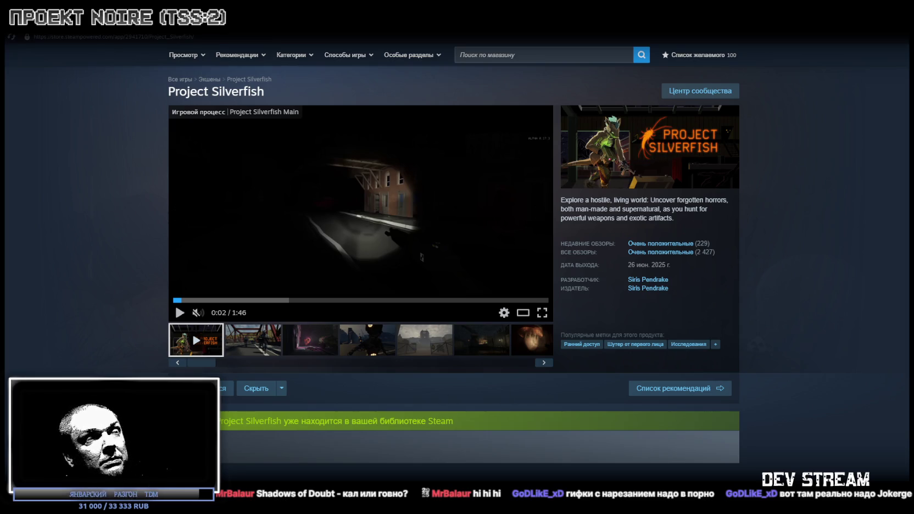
{"action": "left_click", "coordinate": [163, 300]}
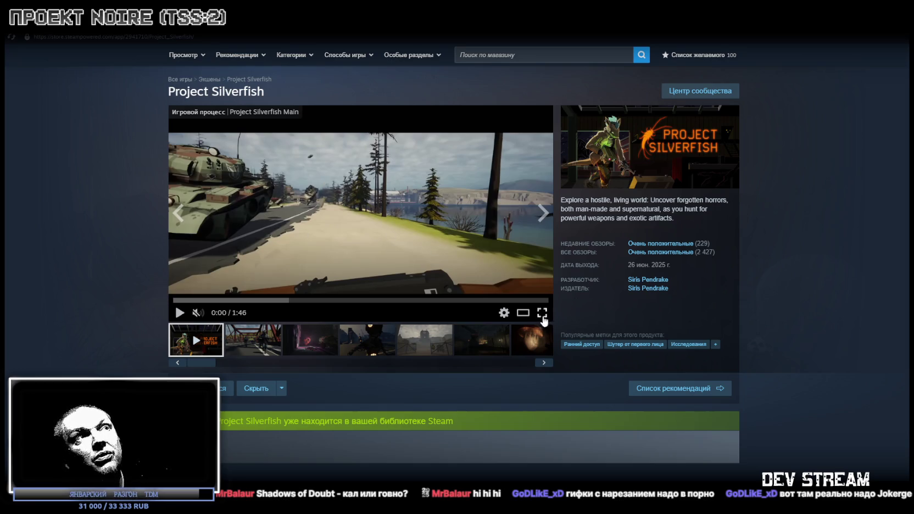
Watch the Project Silverfish trailer full-screen to about 1:35, then exit full-screen
{"action": "left_click", "coordinate": [542, 313]}
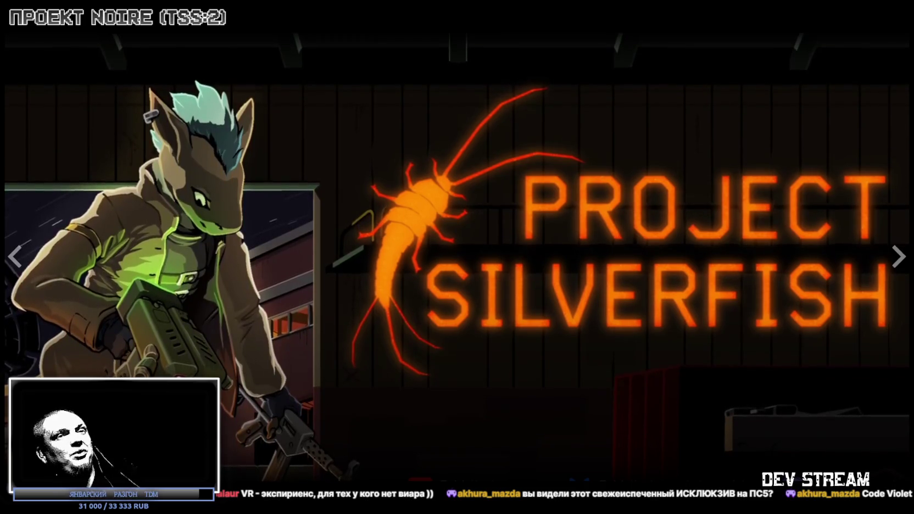
{"action": "key", "text": "Escape"}
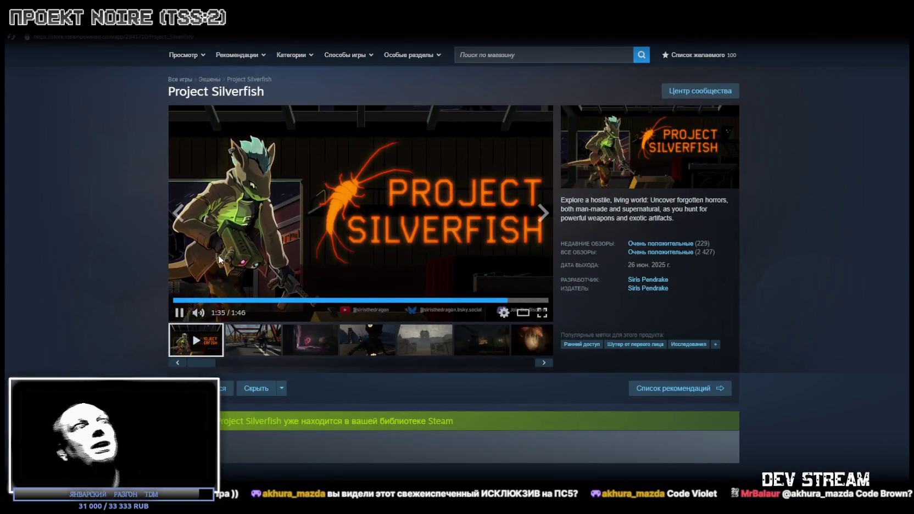
Pause the trailer and skim it through 0:33, 0:48, 0:51, 1:18 and 1:32 to 1:41
{"action": "left_click", "coordinate": [178, 314]}
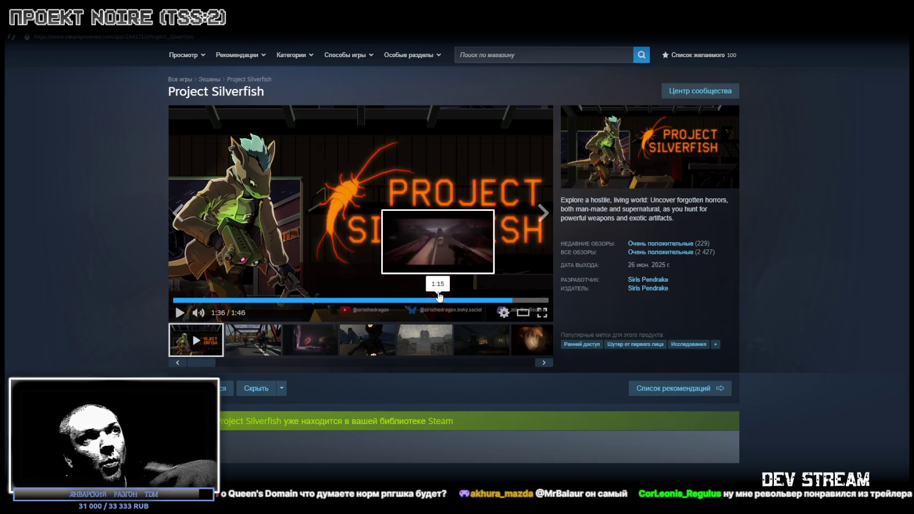
{"action": "mouse_move", "coordinate": [226, 300]}
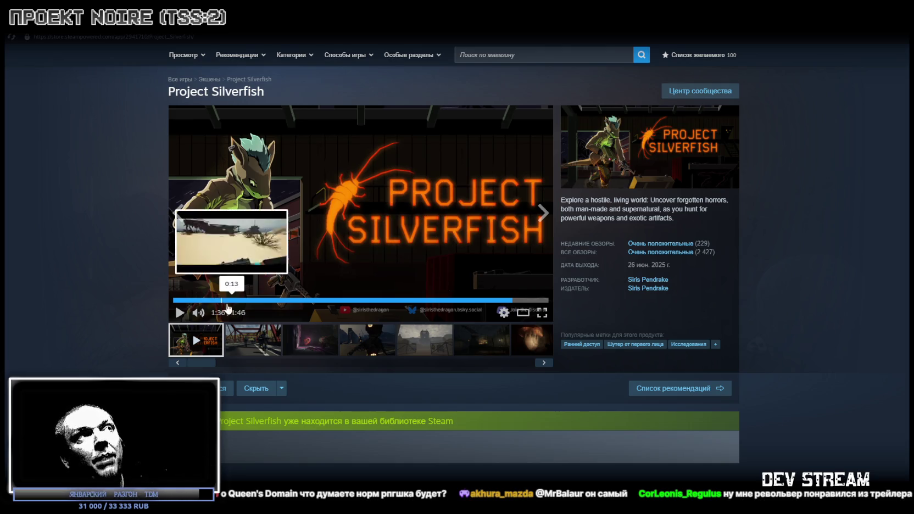
{"action": "left_click_drag", "start_coordinate": [225, 301], "coordinate": [291, 300]}
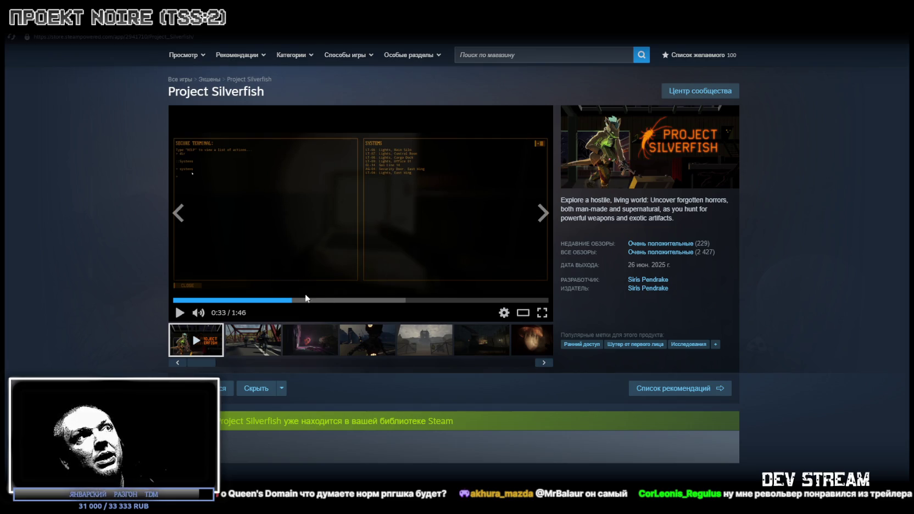
{"action": "left_click_drag", "start_coordinate": [309, 300], "coordinate": [342, 300]}
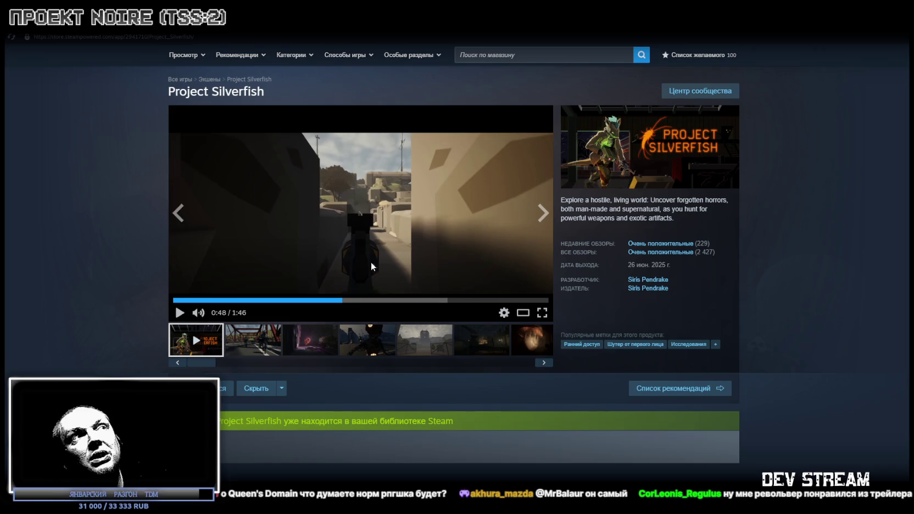
{"action": "left_click", "coordinate": [353, 300]}
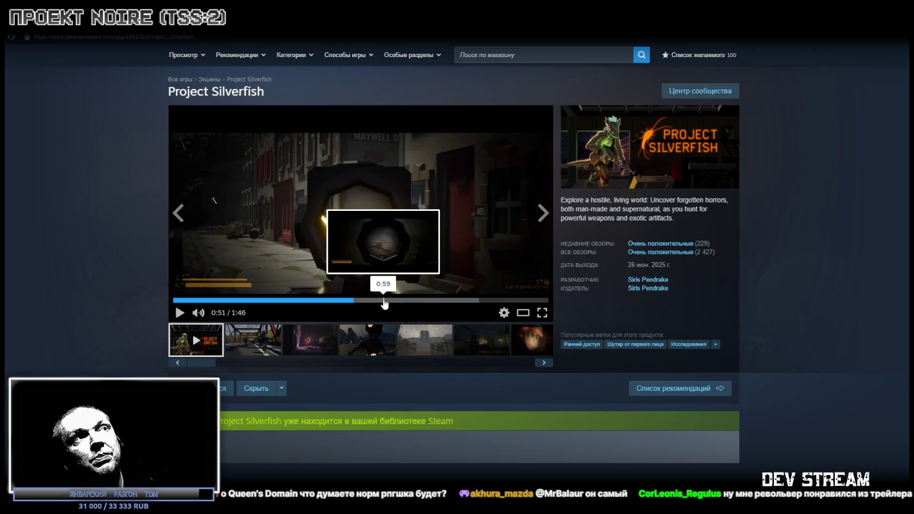
{"action": "left_click", "coordinate": [385, 300]}
{"action": "left_click", "coordinate": [449, 301]}
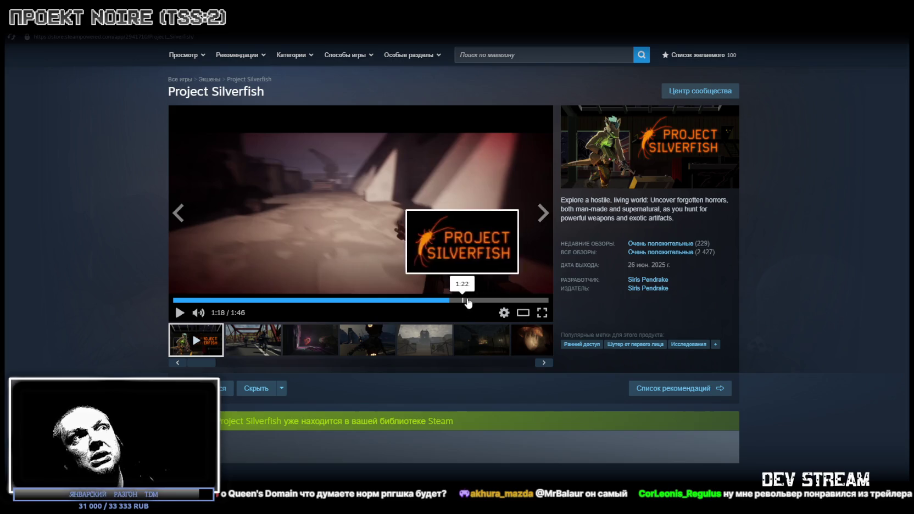
{"action": "left_click", "coordinate": [477, 300]}
{"action": "left_click", "coordinate": [498, 301]}
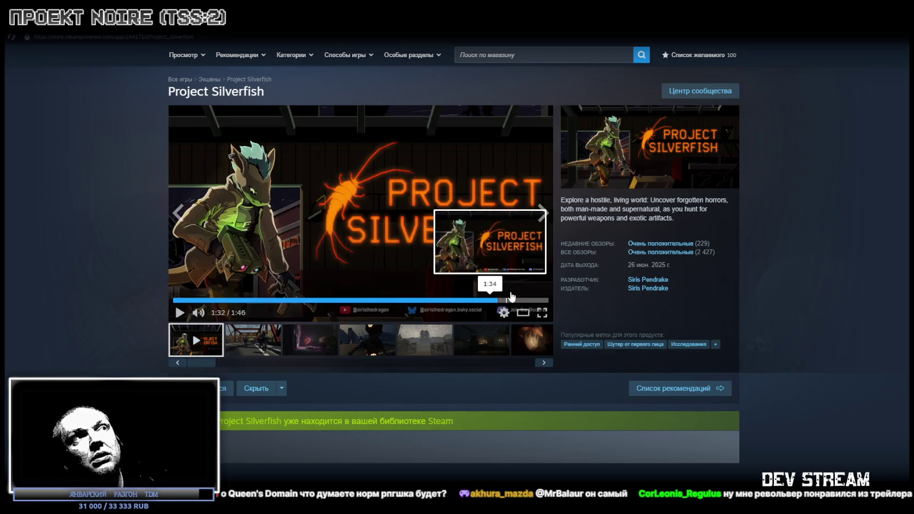
{"action": "left_click", "coordinate": [530, 301]}
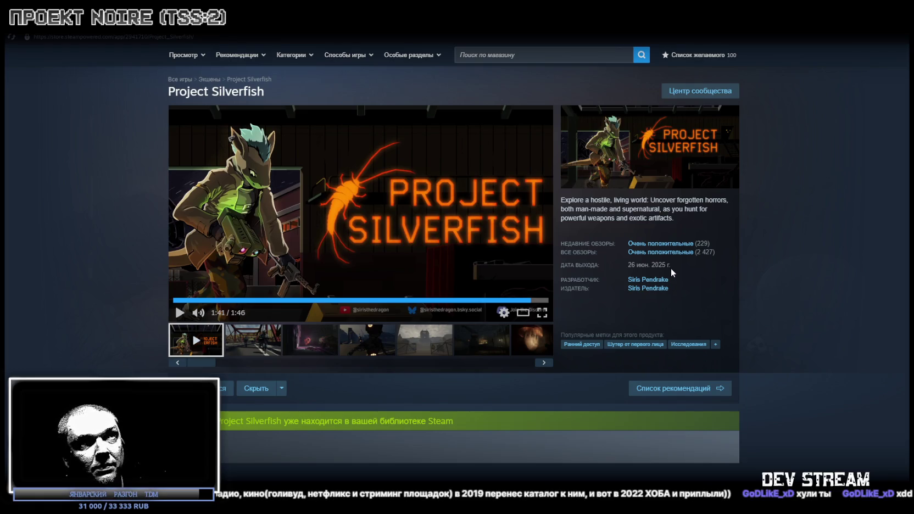
Flip through the Project Silverfish screenshots up to the dome shot
{"action": "mouse_move", "coordinate": [659, 247]}
{"action": "scroll", "coordinate": [688, 260], "scroll_direction": "down", "scroll_amount": 3}
{"action": "scroll", "coordinate": [572, 281], "scroll_direction": "down", "scroll_amount": 5}
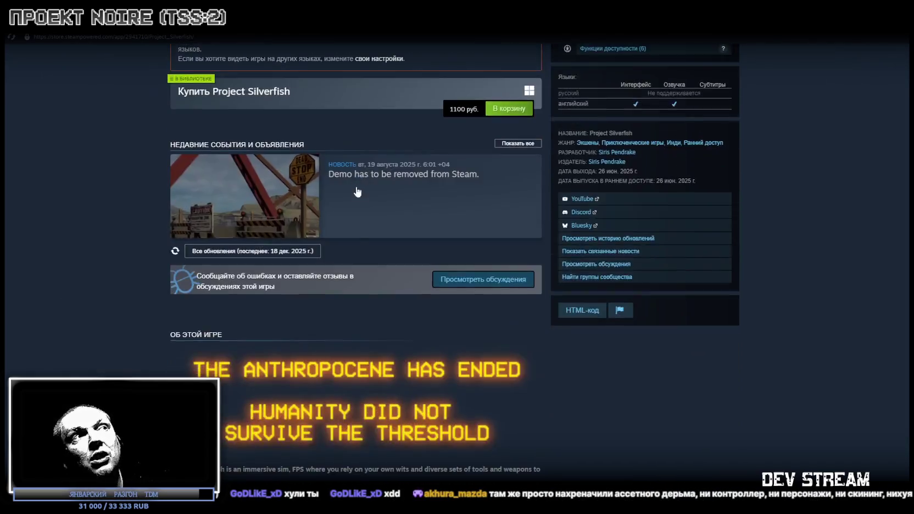
{"action": "scroll", "coordinate": [439, 219], "scroll_direction": "down", "scroll_amount": 5}
{"action": "scroll", "coordinate": [325, 147], "scroll_direction": "down", "scroll_amount": 5}
{"action": "scroll", "coordinate": [325, 147], "scroll_direction": "down", "scroll_amount": 4}
{"action": "scroll", "coordinate": [345, 273], "scroll_direction": "down", "scroll_amount": 8}
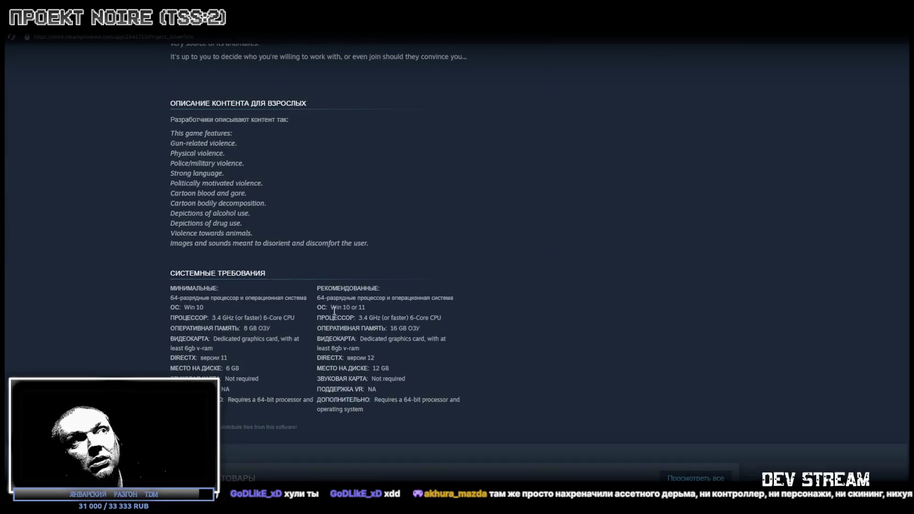
{"action": "scroll", "coordinate": [369, 288], "scroll_direction": "up", "scroll_amount": 4}
{"action": "scroll", "coordinate": [384, 313], "scroll_direction": "up", "scroll_amount": 9}
{"action": "scroll", "coordinate": [404, 345], "scroll_direction": "up", "scroll_amount": 5}
{"action": "scroll", "coordinate": [404, 288], "scroll_direction": "up", "scroll_amount": 5}
{"action": "scroll", "coordinate": [339, 279], "scroll_direction": "up", "scroll_amount": 5}
{"action": "left_click", "coordinate": [266, 340]}
{"action": "left_click", "coordinate": [315, 341]}
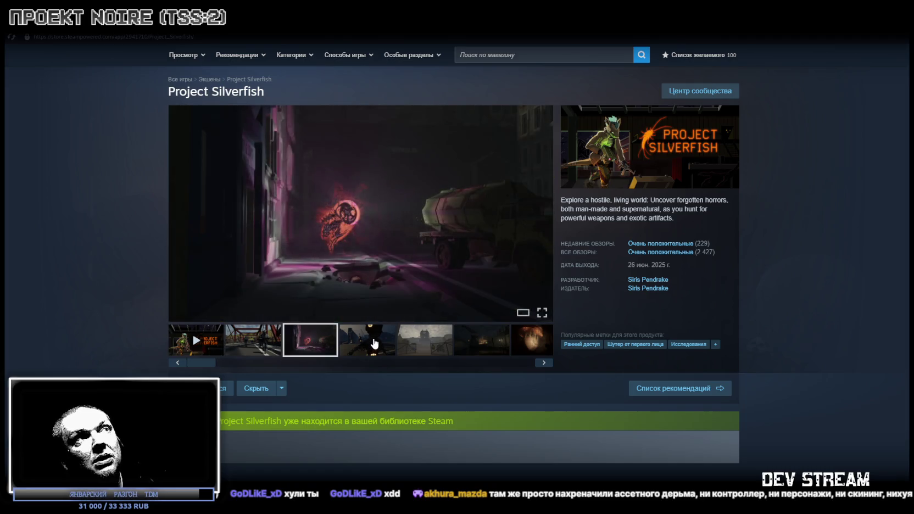
{"action": "left_click", "coordinate": [373, 343]}
{"action": "left_click", "coordinate": [434, 346]}
{"action": "left_click", "coordinate": [457, 349]}
{"action": "mouse_move", "coordinate": [360, 213]}
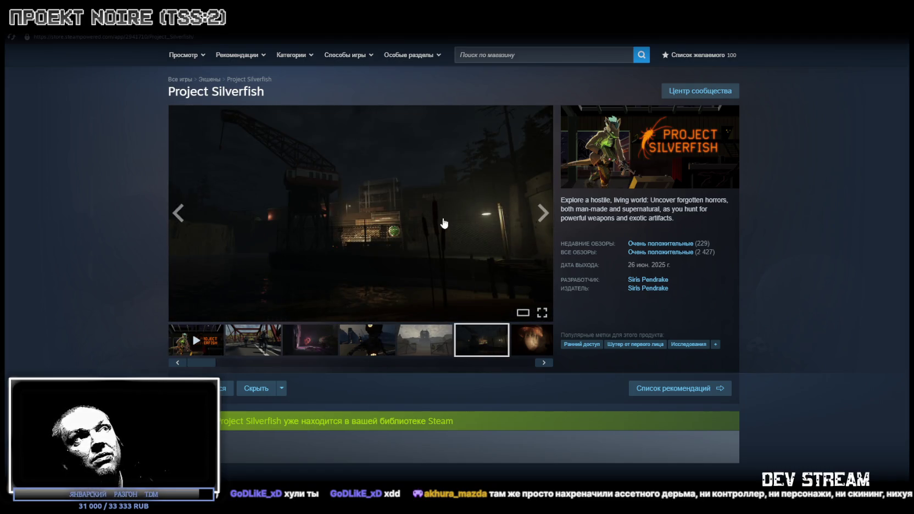
{"action": "left_click", "coordinate": [526, 341]}
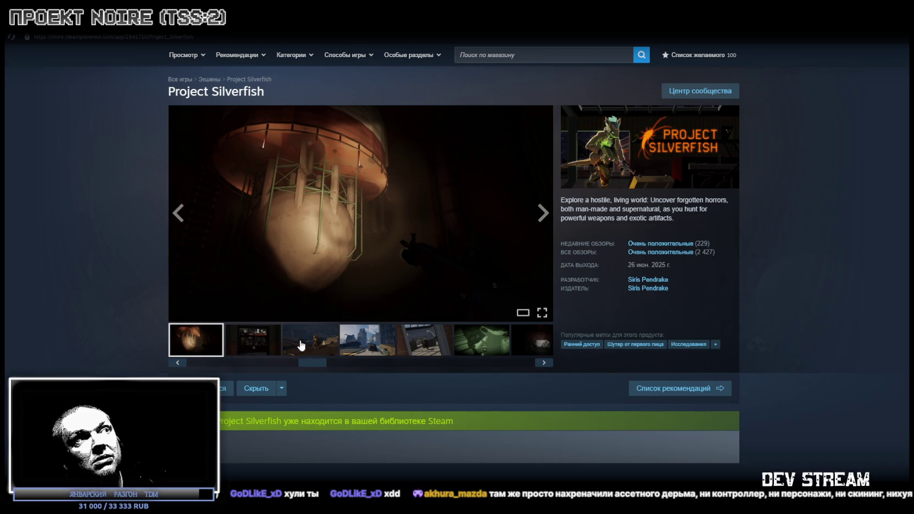
View the street, green night-vision and white pipes screenshots in the main viewer
{"action": "left_click", "coordinate": [258, 346]}
{"action": "left_click", "coordinate": [321, 343]}
{"action": "left_click", "coordinate": [383, 345]}
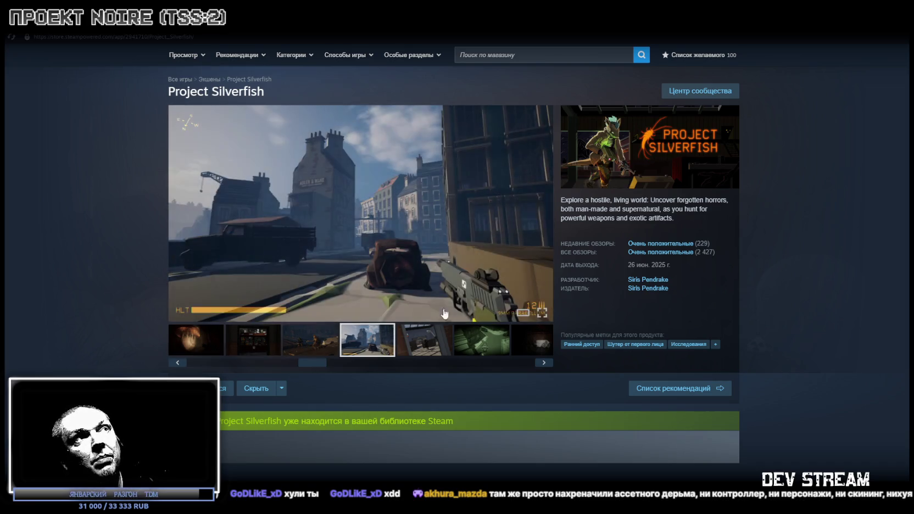
{"action": "left_click", "coordinate": [436, 340]}
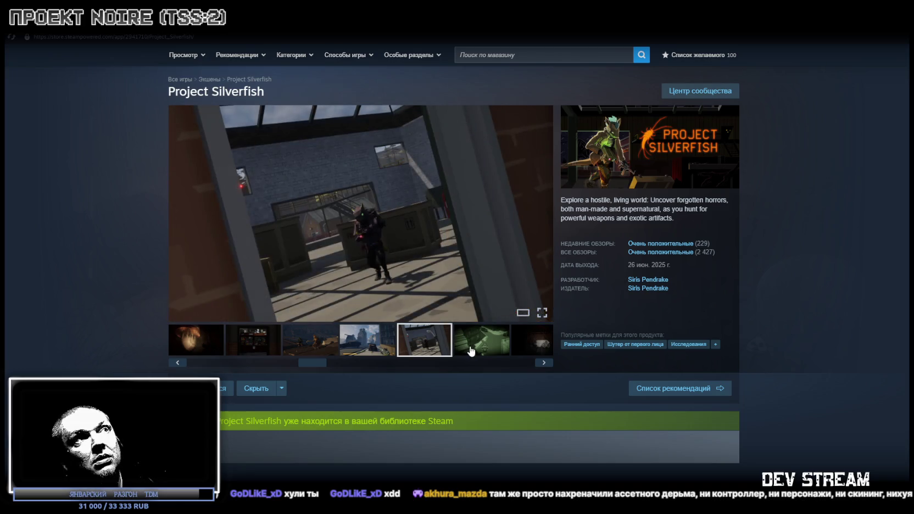
{"action": "left_click", "coordinate": [470, 349]}
{"action": "left_click", "coordinate": [512, 344]}
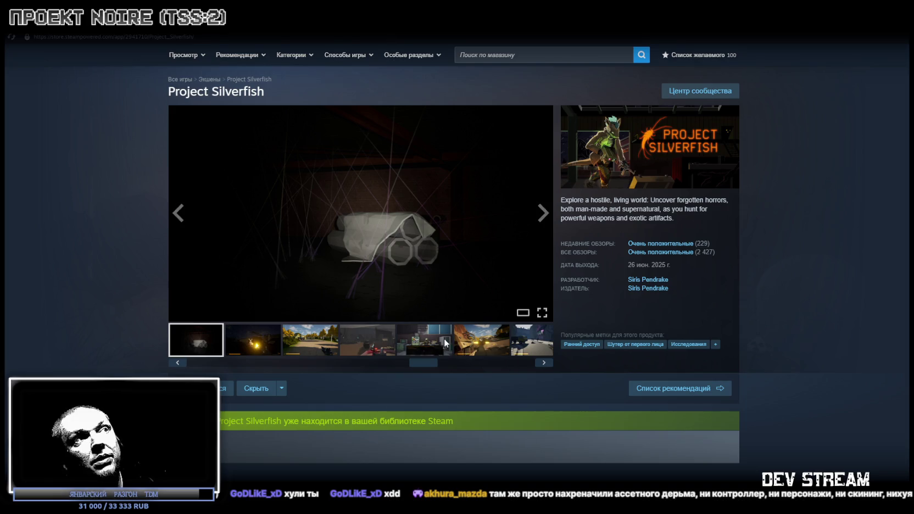
{"action": "left_click", "coordinate": [258, 345]}
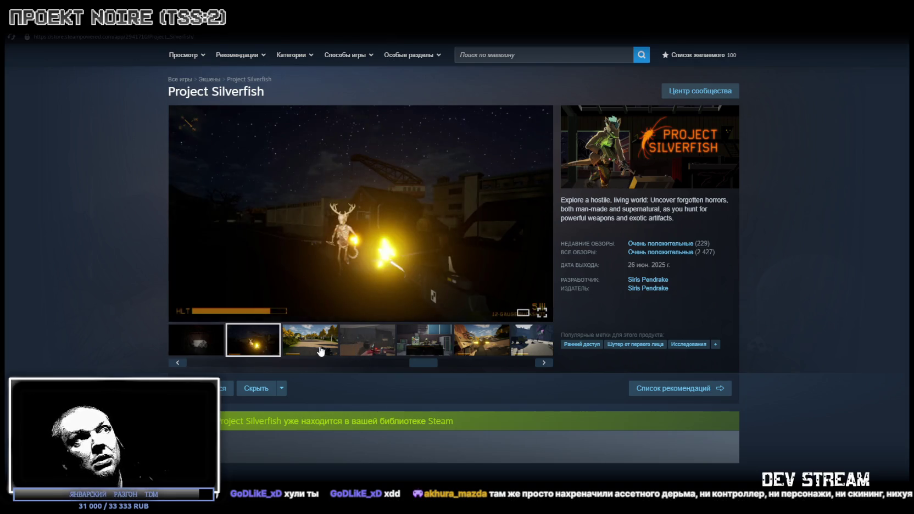
{"action": "left_click", "coordinate": [318, 349]}
{"action": "left_click", "coordinate": [383, 348]}
{"action": "left_click", "coordinate": [446, 346]}
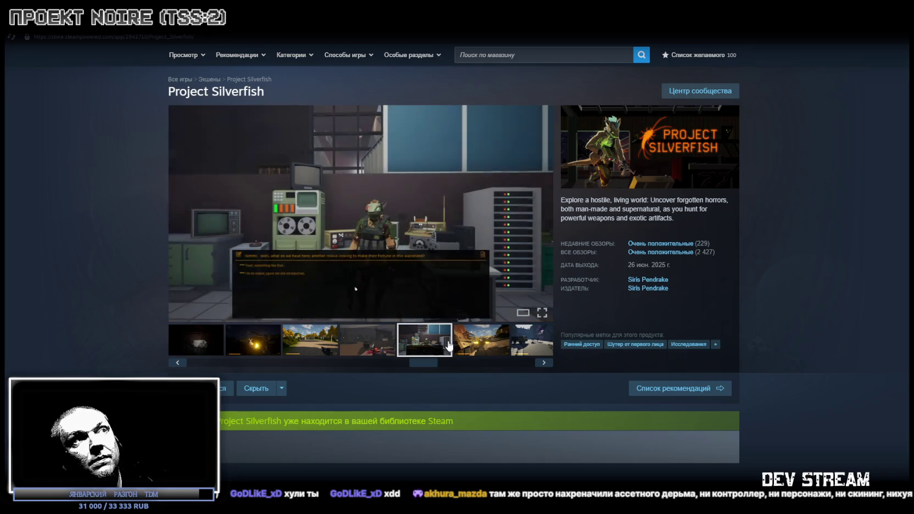
{"action": "left_click", "coordinate": [489, 348]}
{"action": "left_click", "coordinate": [517, 347]}
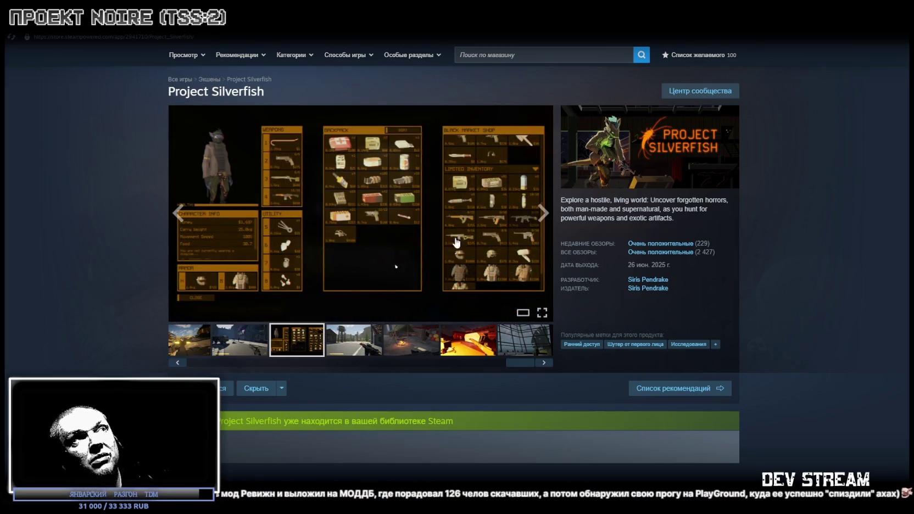
Flip forward to the final glass-walled observation room screenshot
{"action": "left_click", "coordinate": [361, 344]}
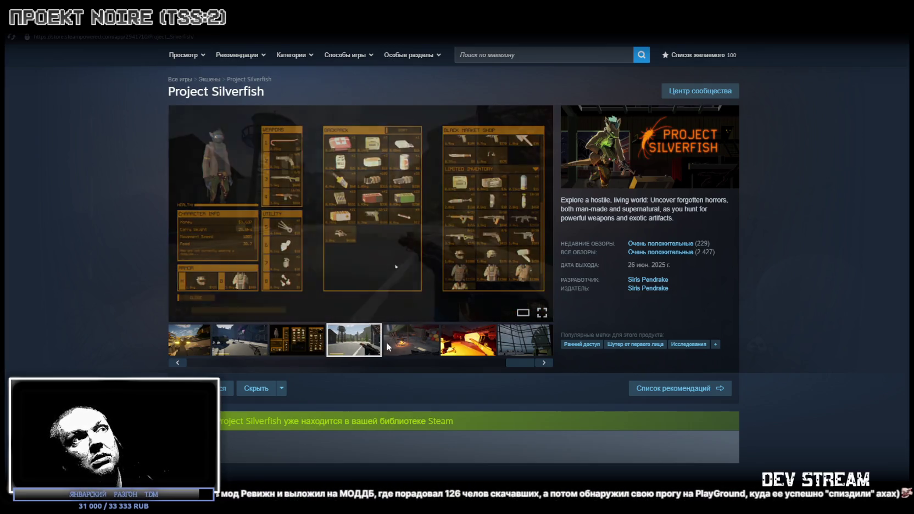
{"action": "left_click", "coordinate": [412, 343]}
{"action": "left_click", "coordinate": [468, 343]}
{"action": "left_click", "coordinate": [522, 344]}
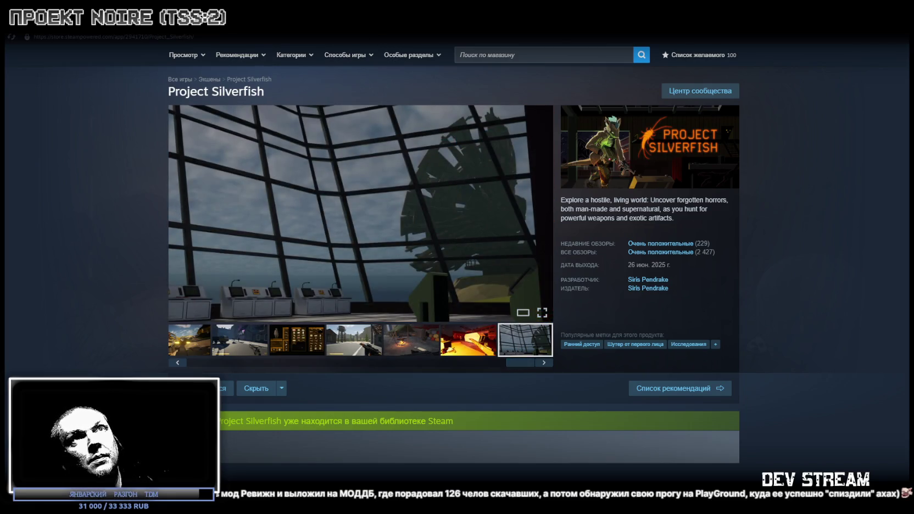
{"action": "key", "text": "alt+Tab"}
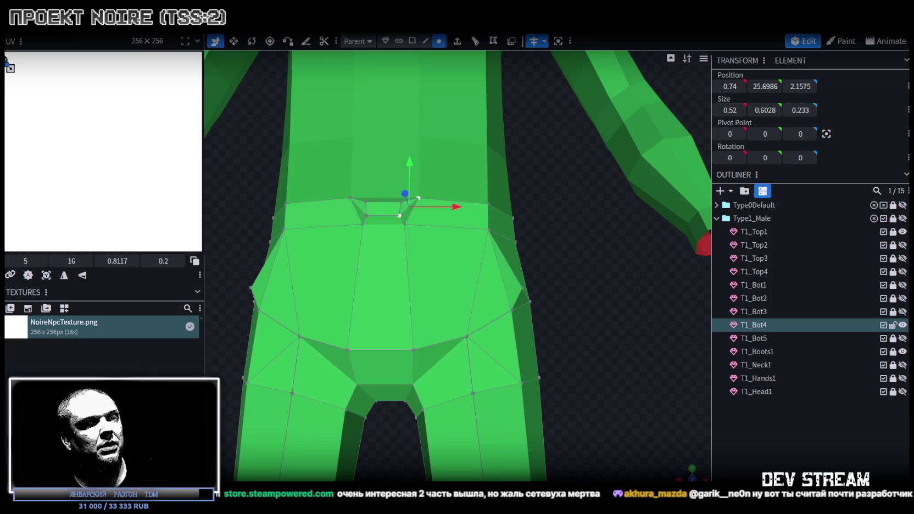
Switch to the browser showing the KILL IT WITH FIRE! 2 Steam store page
{"action": "key", "text": "alt+Tab"}
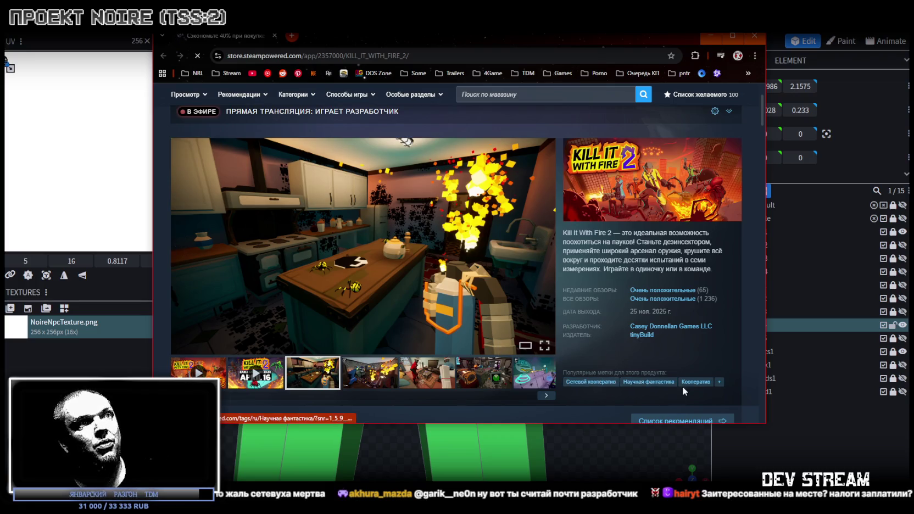
View the KILL IT WITH FIRE! 2 kitchen and living-room screenshots, then return to Blockbench
{"action": "scroll", "coordinate": [604, 384], "scroll_direction": "down", "scroll_amount": 3}
{"action": "scroll", "coordinate": [660, 320], "scroll_direction": "down", "scroll_amount": 2}
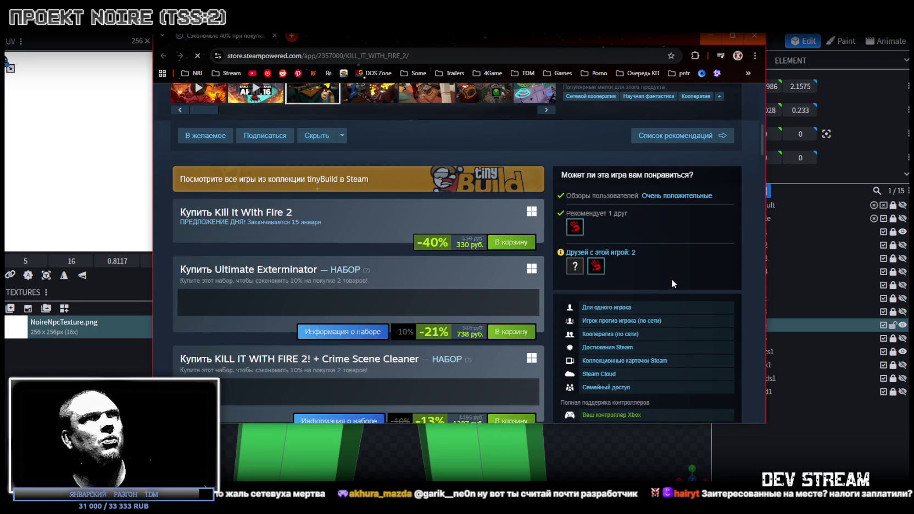
{"action": "scroll", "coordinate": [672, 283], "scroll_direction": "up", "scroll_amount": 3}
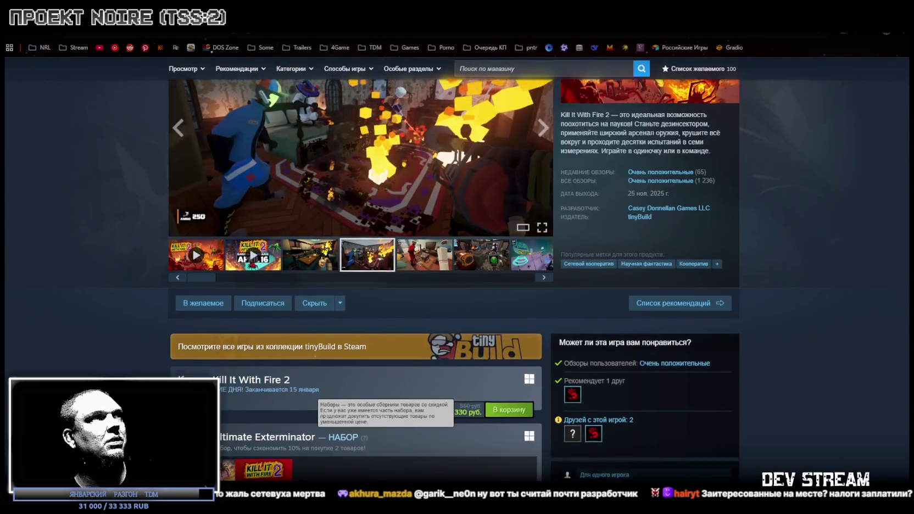
{"action": "scroll", "coordinate": [332, 405], "scroll_direction": "up", "scroll_amount": 3}
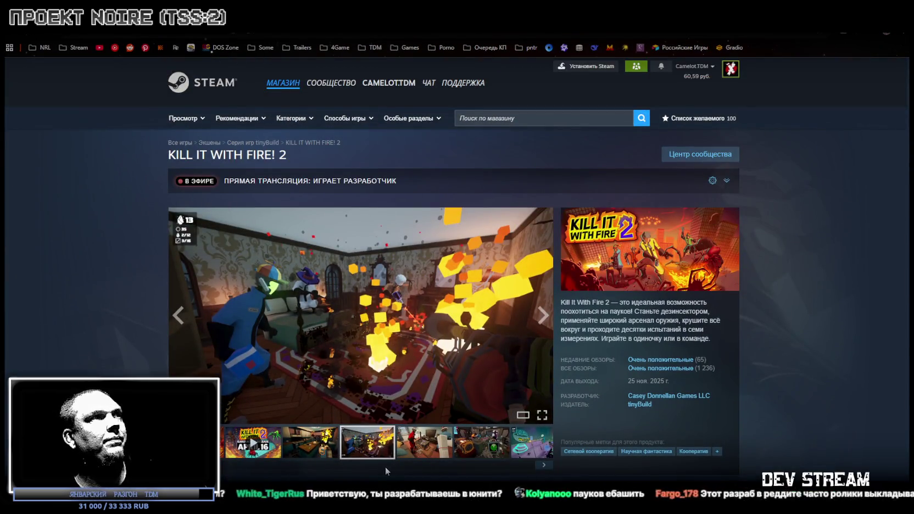
{"action": "left_click", "coordinate": [324, 452]}
{"action": "left_click", "coordinate": [362, 446]}
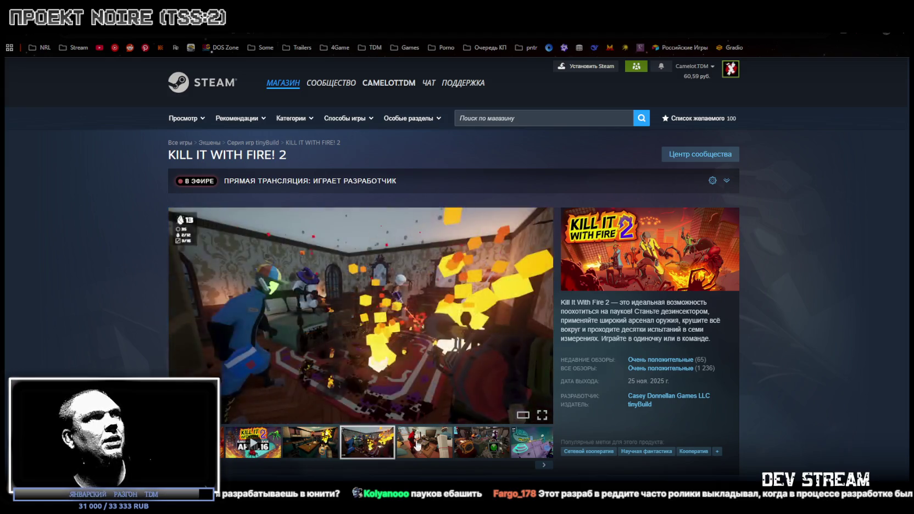
{"action": "left_click", "coordinate": [424, 442]}
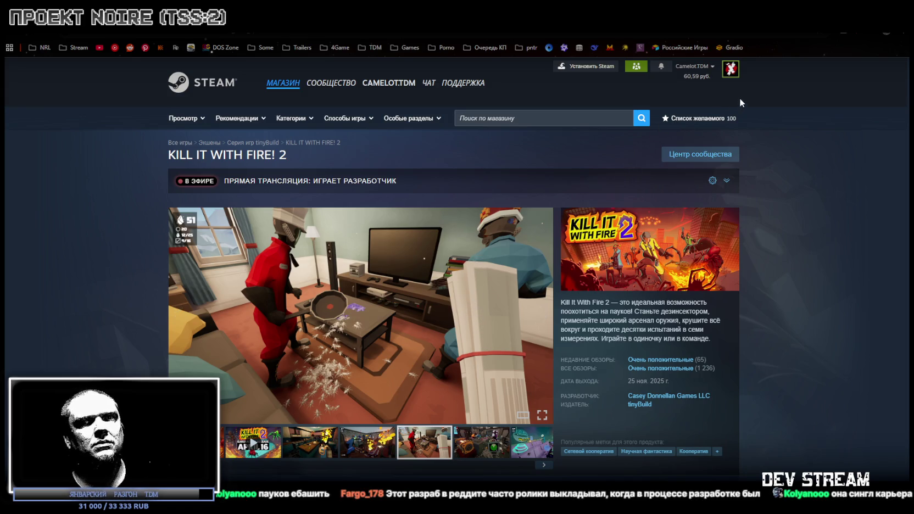
{"action": "key", "text": "alt+Tab"}
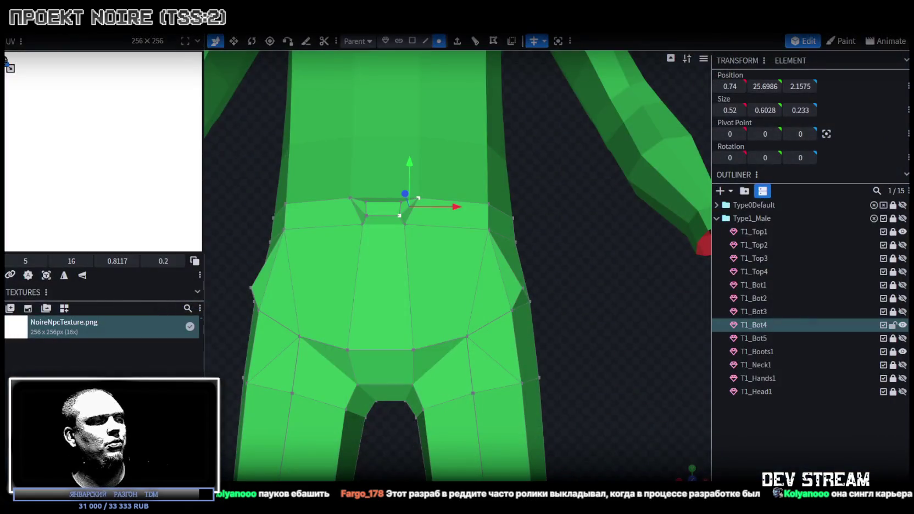
Switch to Unity, enter Play mode with Ctrl+P, and maximise the Game view
{"action": "key", "text": "alt+Tab"}
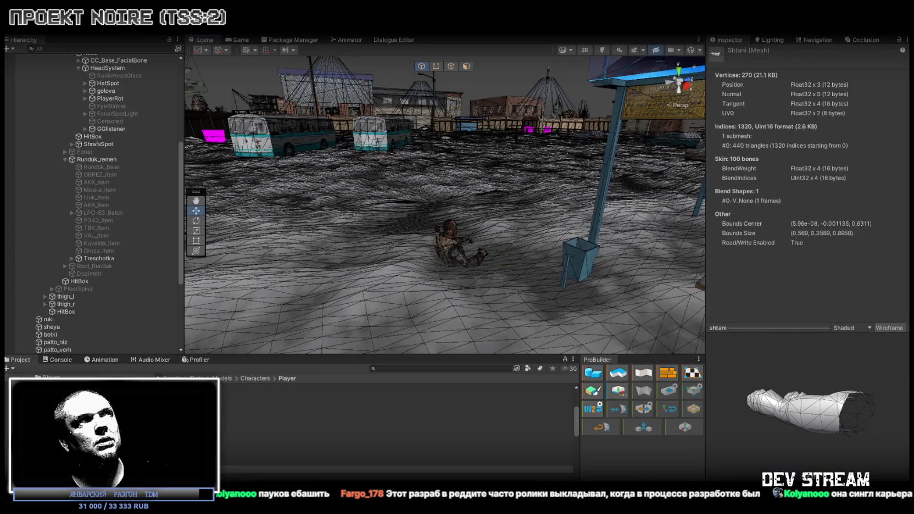
{"action": "key", "text": "ctrl+p"}
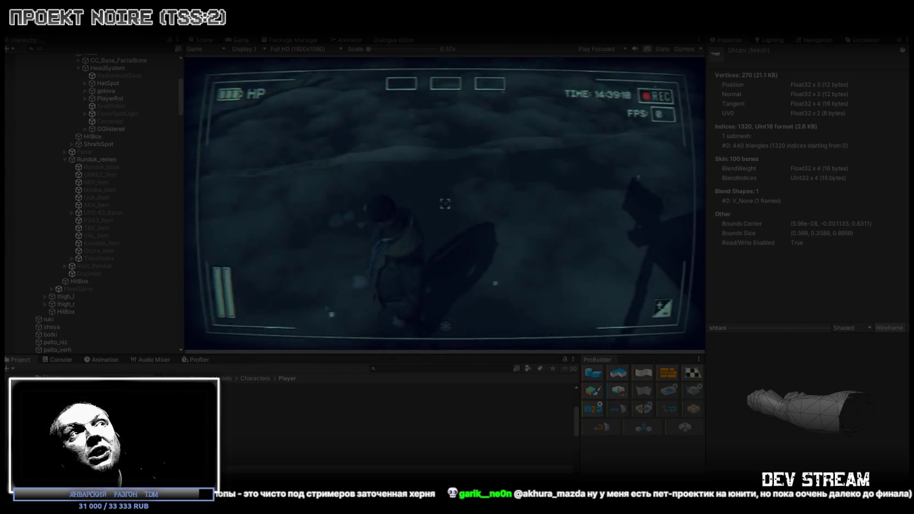
{"action": "double_click", "coordinate": [240, 39]}
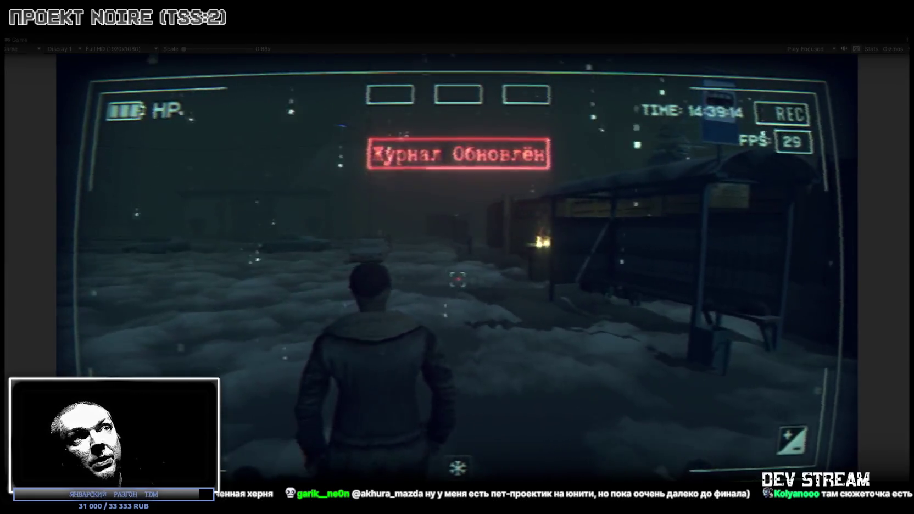
Equip the rifle, pistol, hood, green item and card item from the bag
{"action": "key", "text": "Tab"}
{"action": "left_click", "coordinate": [643, 440]}
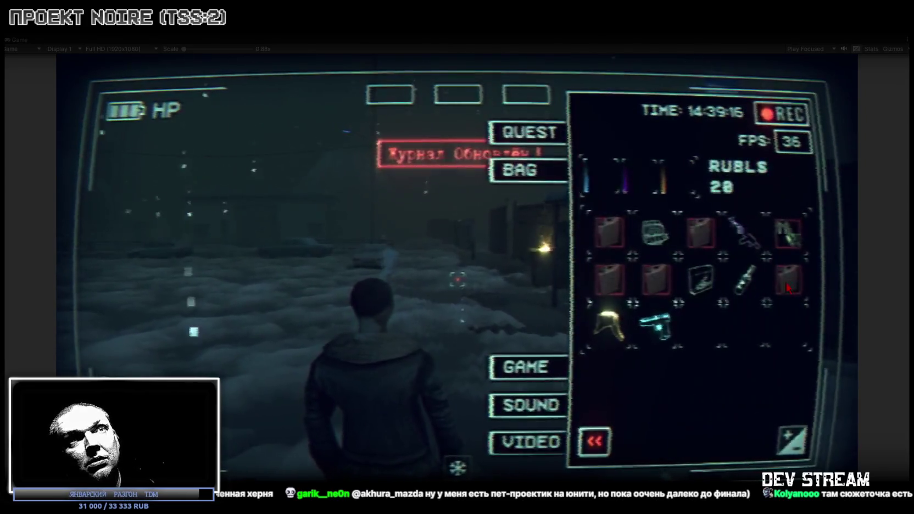
{"action": "left_click", "coordinate": [746, 233]}
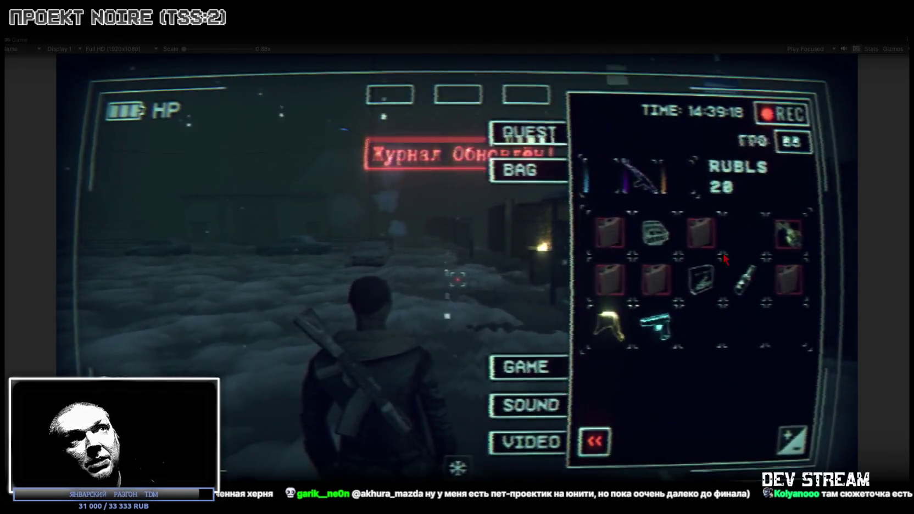
{"action": "left_click", "coordinate": [654, 325]}
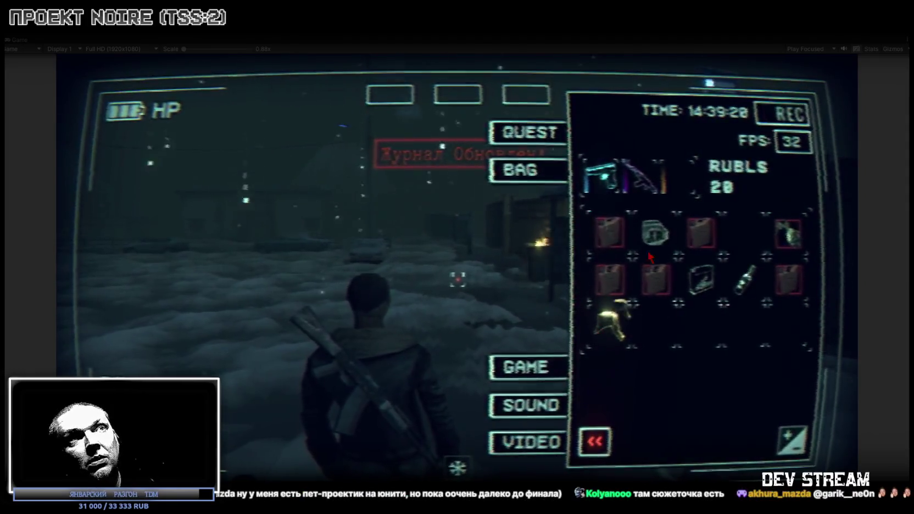
{"action": "left_click", "coordinate": [608, 324]}
{"action": "left_click", "coordinate": [655, 230]}
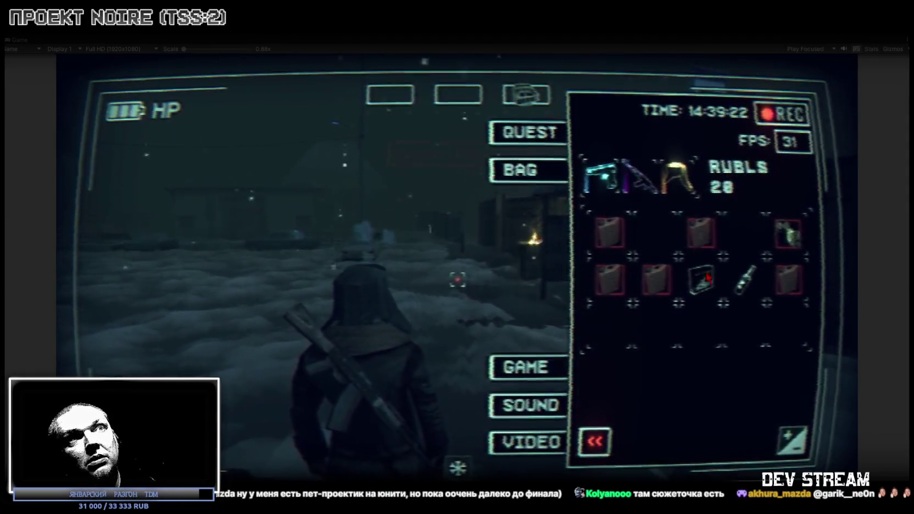
{"action": "left_click", "coordinate": [701, 278]}
{"action": "key", "text": "Tab"}
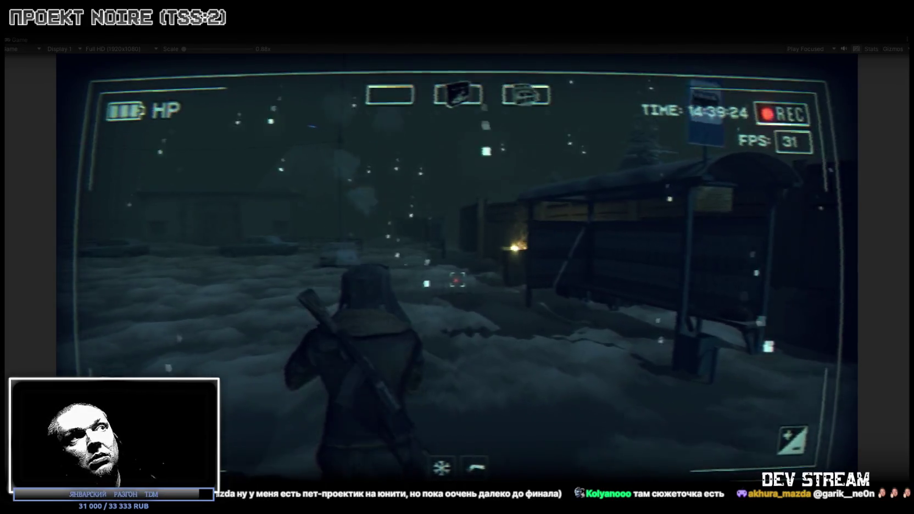
Walk the character past the wooden fence and parked car up to the snowmobile
{"action": "key", "text": "w"}
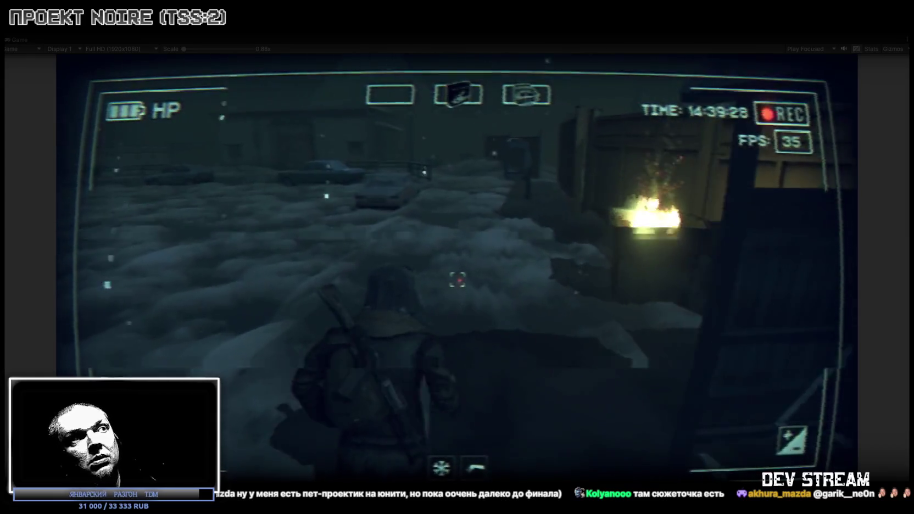
{"action": "key", "text": "w"}
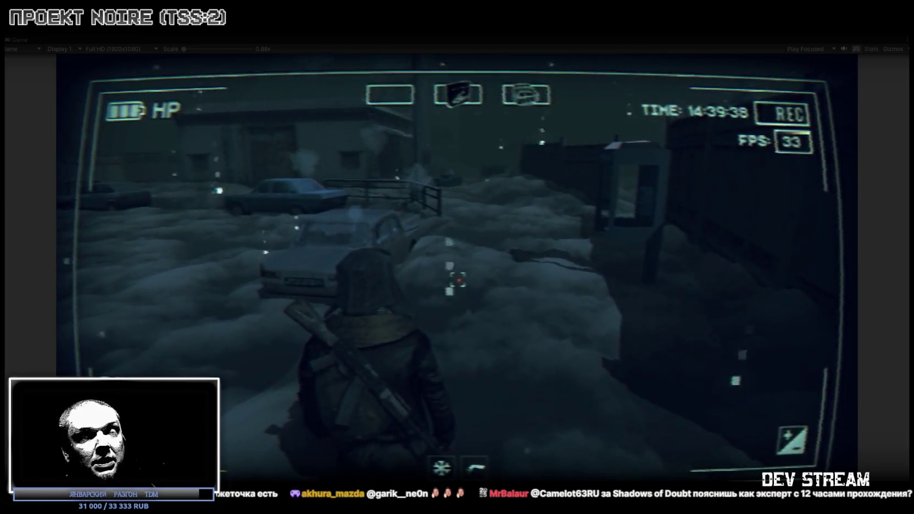
{"action": "key", "text": "w"}
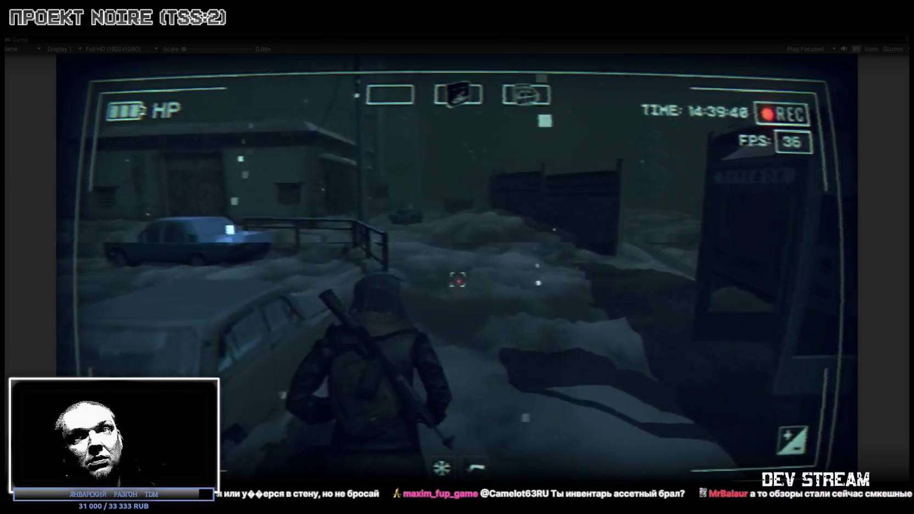
{"action": "key", "text": "w"}
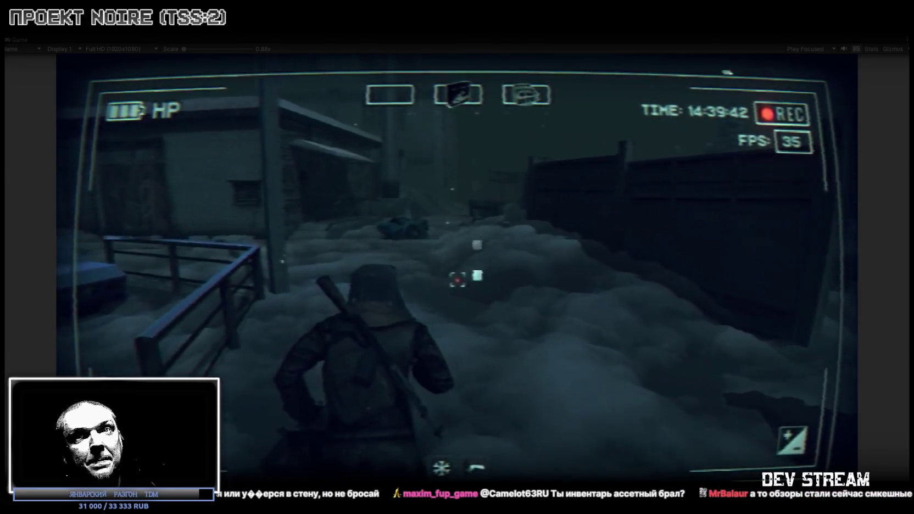
{"action": "key", "text": "w"}
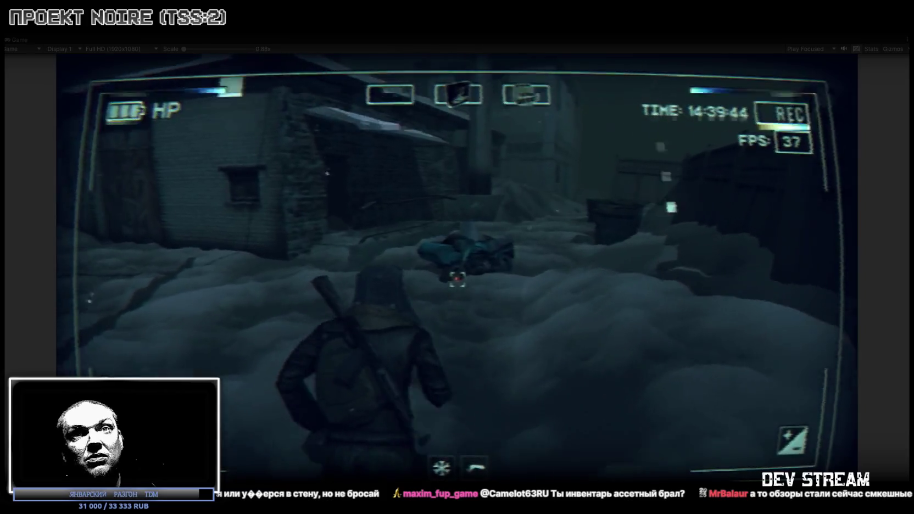
{"action": "key", "text": "w"}
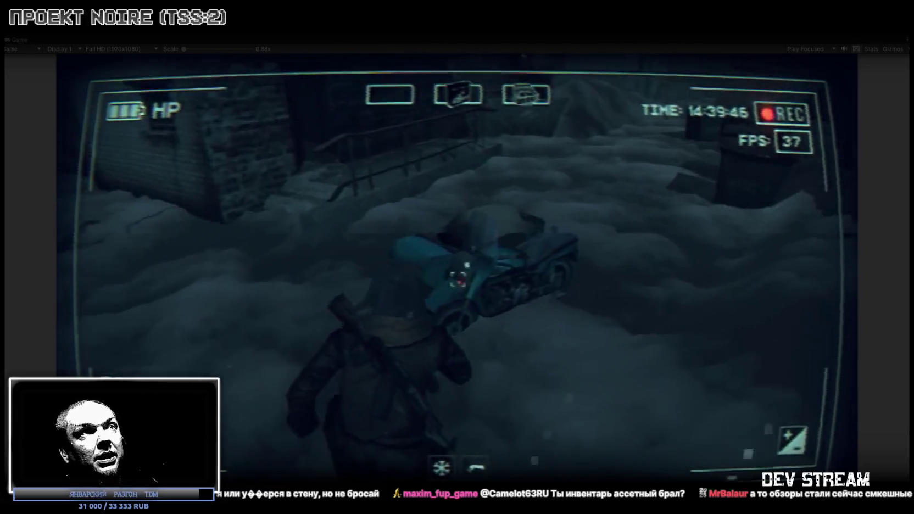
{"action": "key", "text": "Tab"}
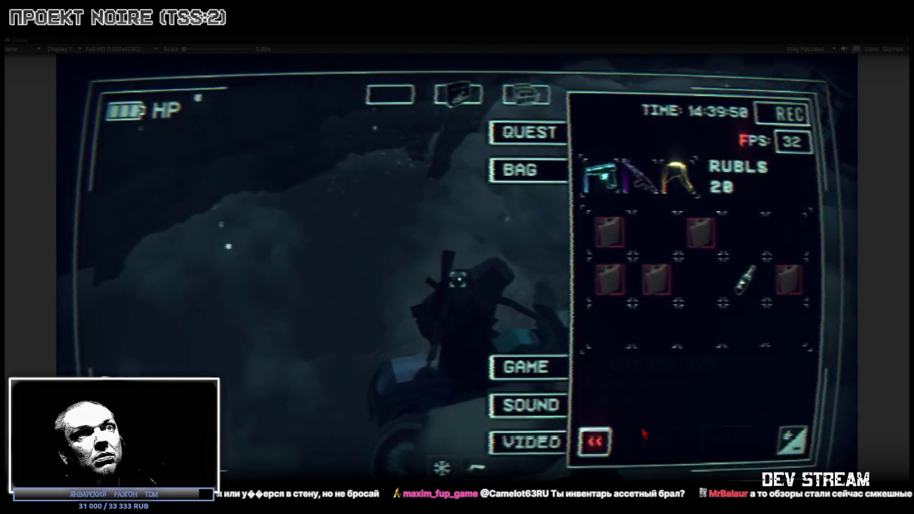
Close the in-game inventory menu beside the snowmobile
{"action": "key", "text": "Tab"}
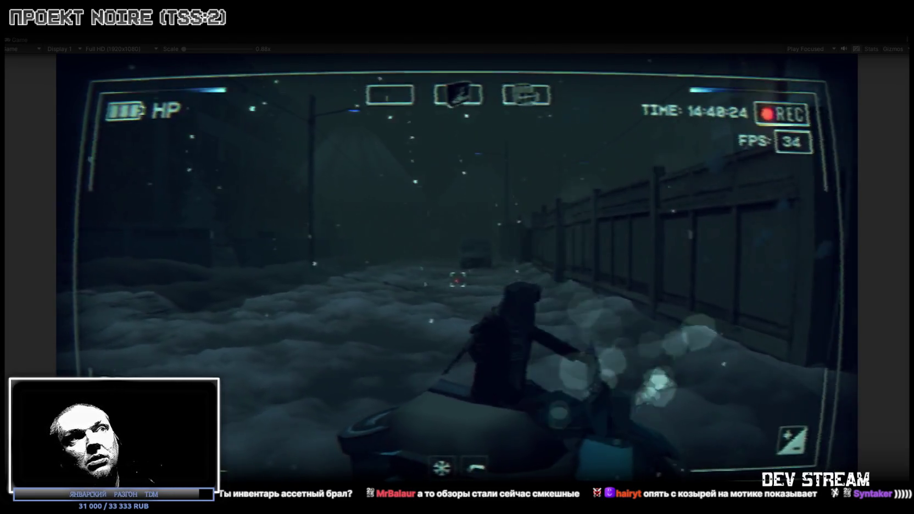
Steer the snowmobile onto the street and drive forward onto the bridge
{"action": "key", "text": "d"}
{"action": "key", "text": "a"}
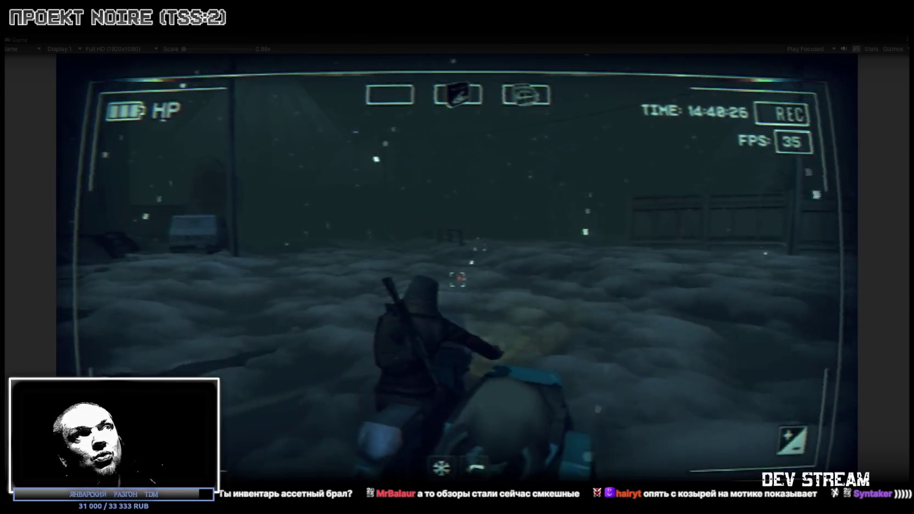
{"action": "key", "text": "d"}
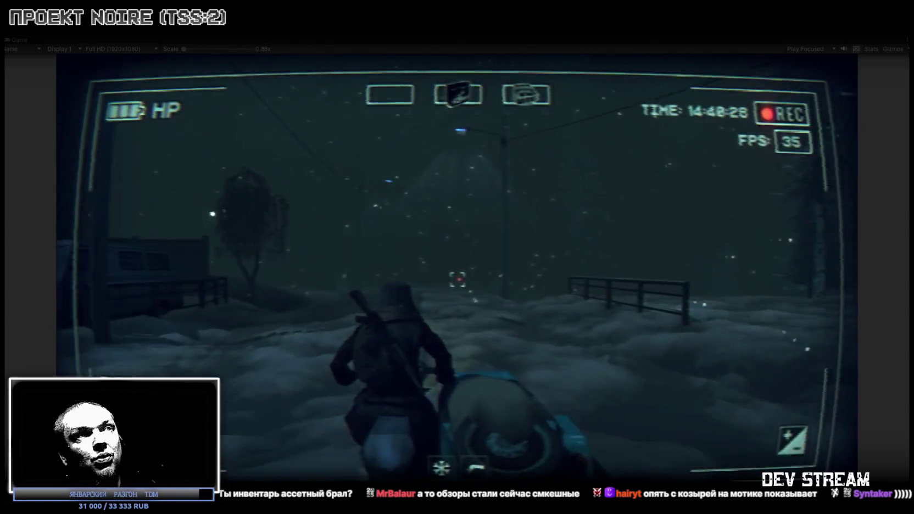
{"action": "key", "text": "d"}
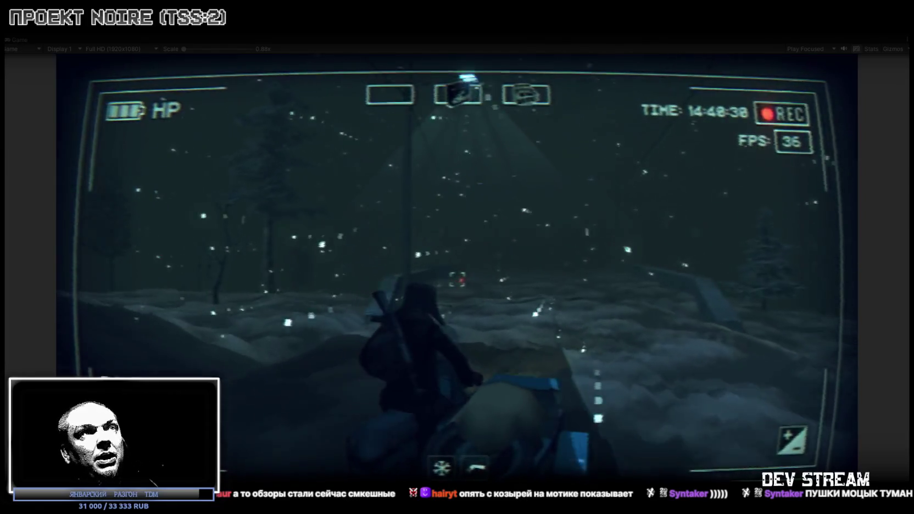
{"action": "key", "text": "w"}
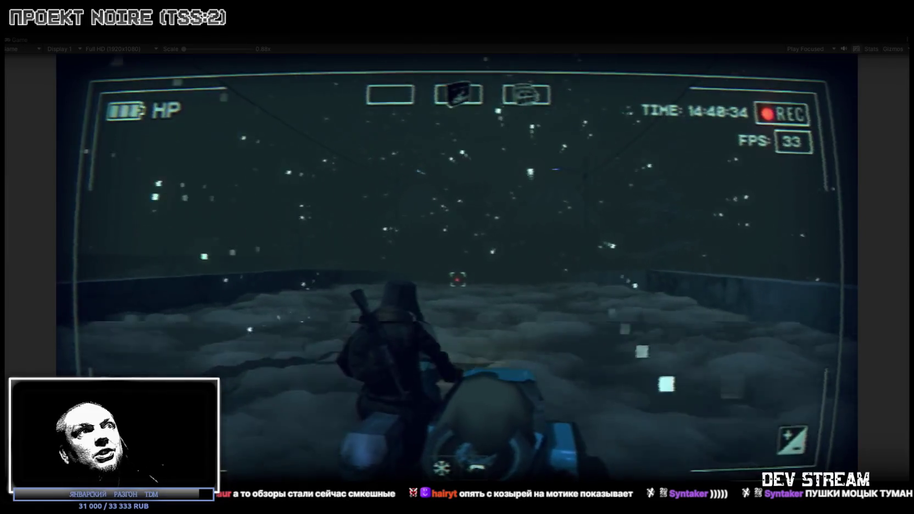
{"action": "key", "text": "w"}
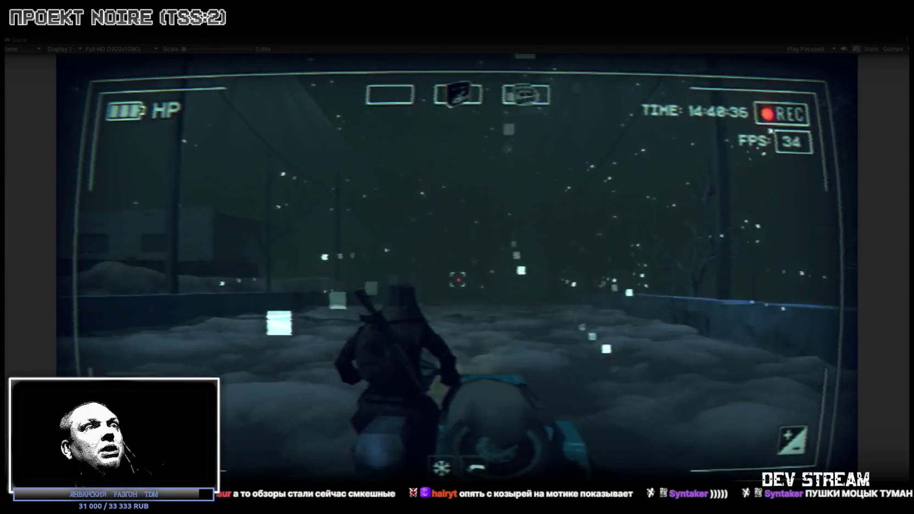
{"action": "key", "text": "w"}
{"action": "key", "text": "w"}
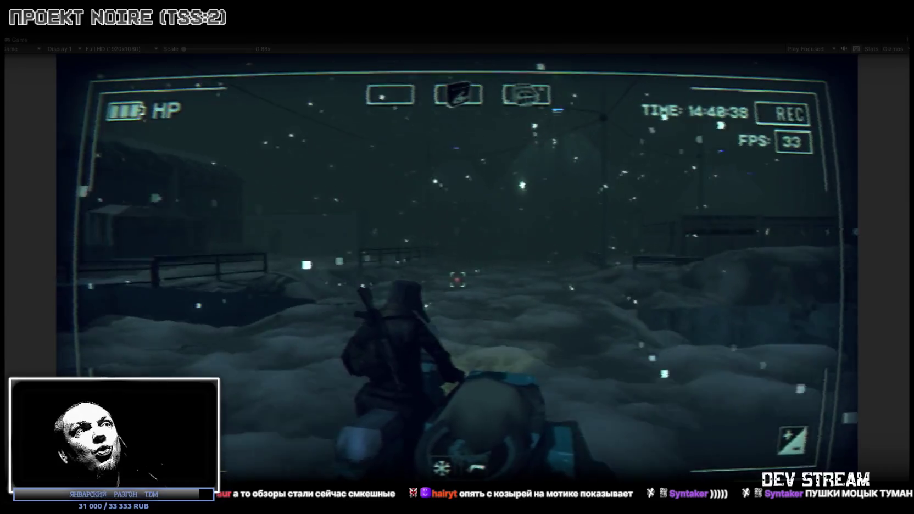
Drive between the bridge railings past the parked truck toward the buildings
{"action": "key", "text": "w"}
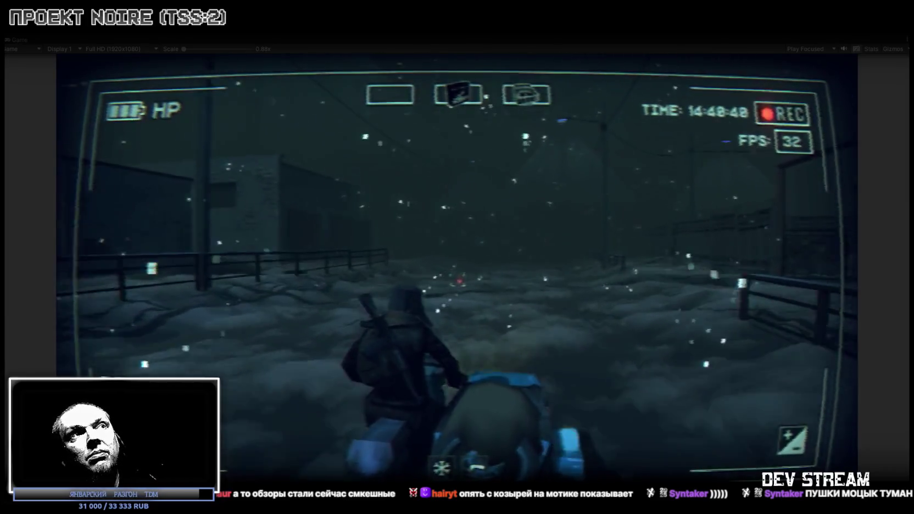
{"action": "key", "text": "w"}
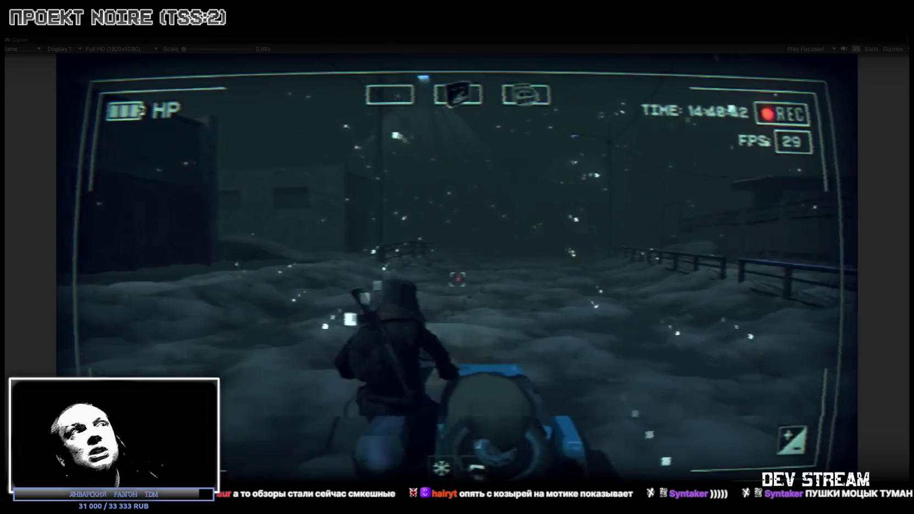
{"action": "key", "text": "w"}
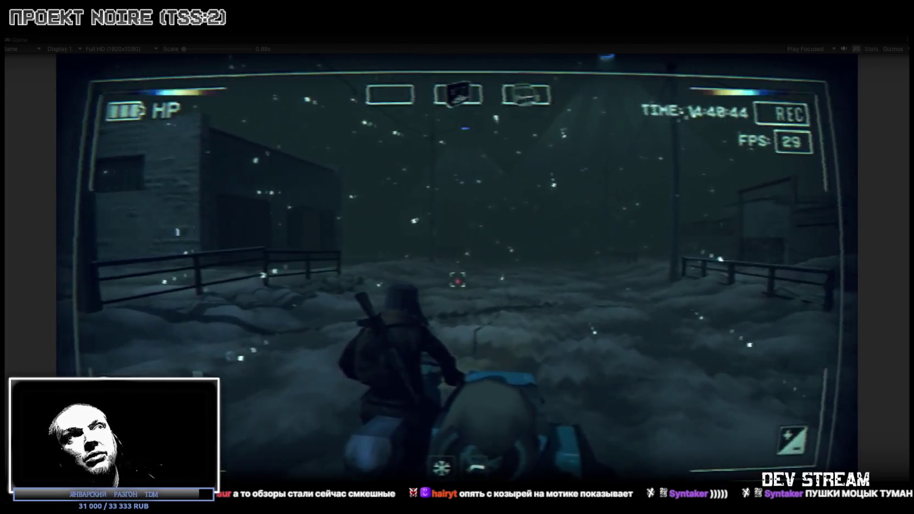
{"action": "key", "text": "w"}
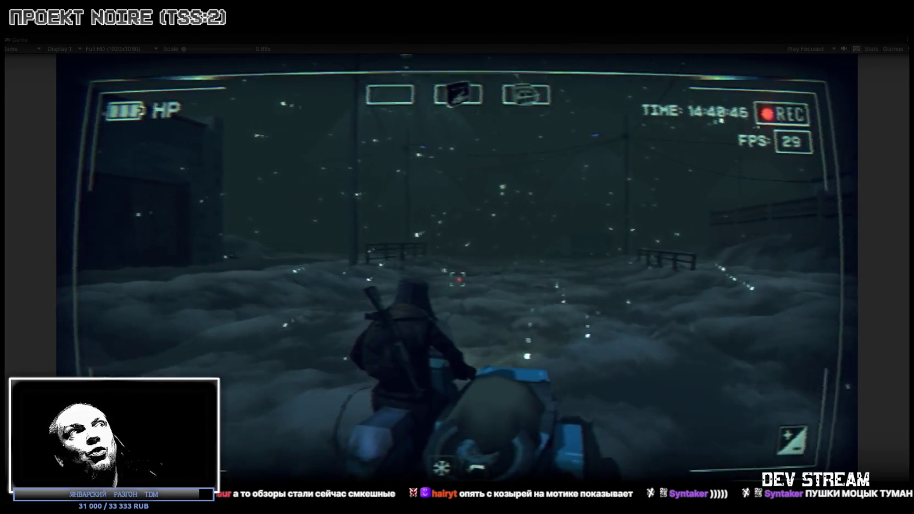
{"action": "key", "text": "w"}
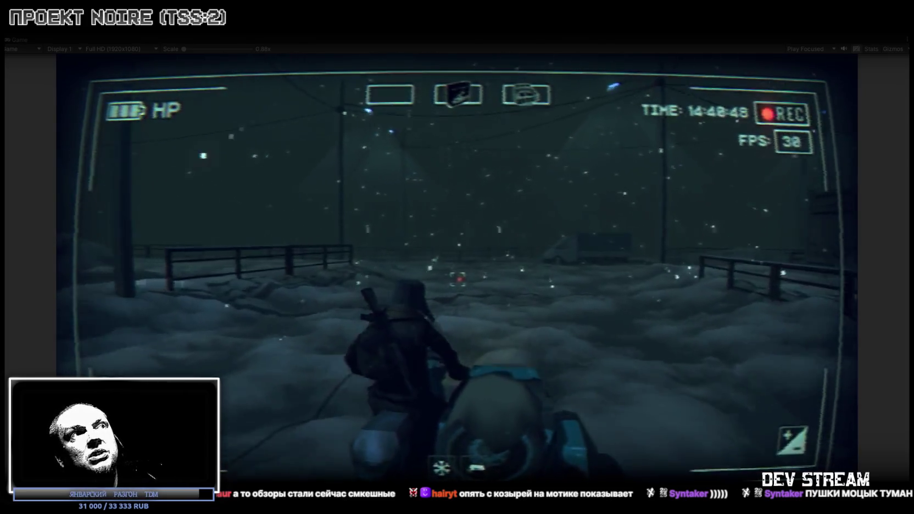
{"action": "key", "text": "w"}
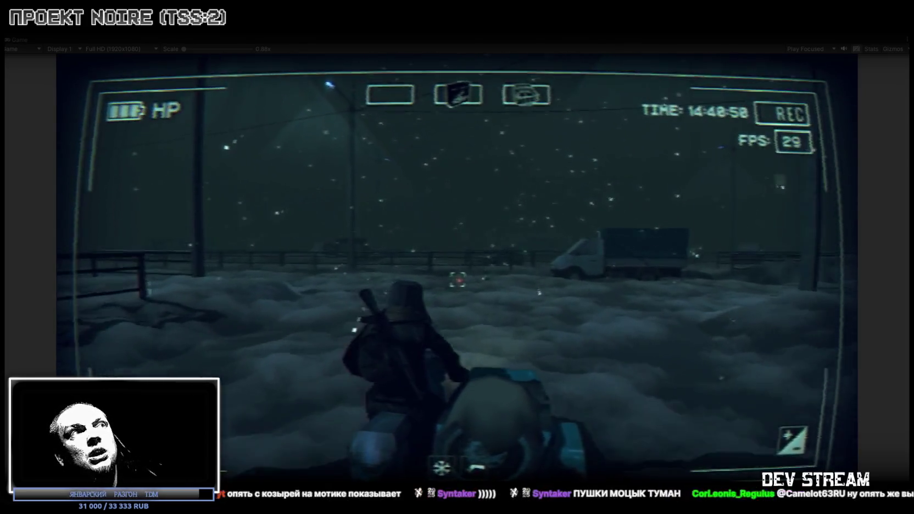
{"action": "key", "text": "a"}
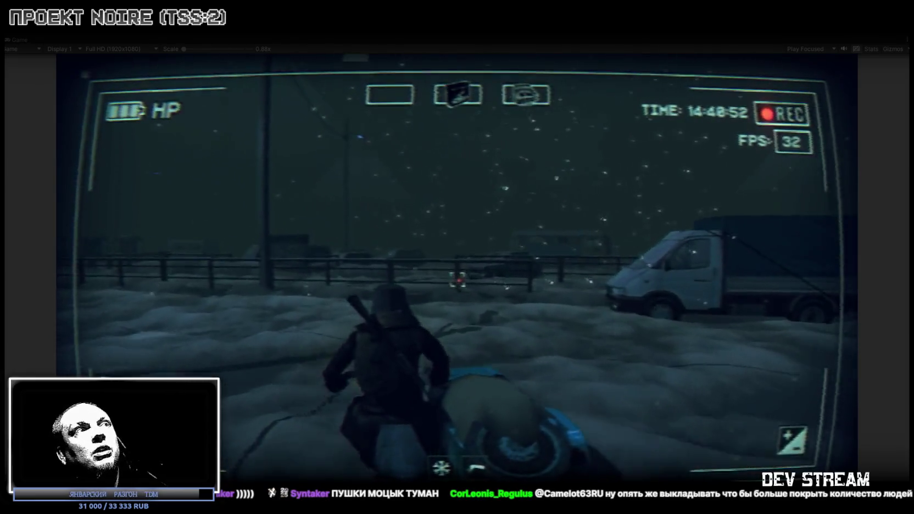
{"action": "key", "text": "d"}
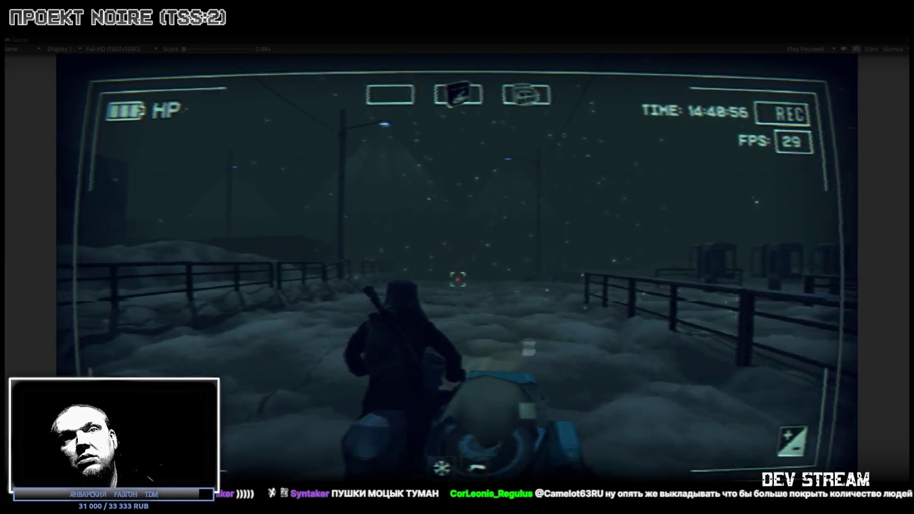
{"action": "key", "text": "d"}
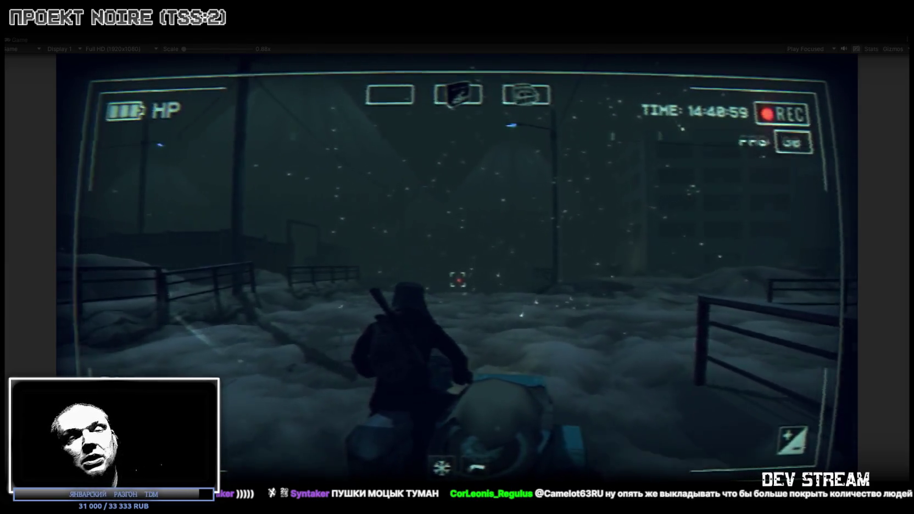
{"action": "key", "text": "a"}
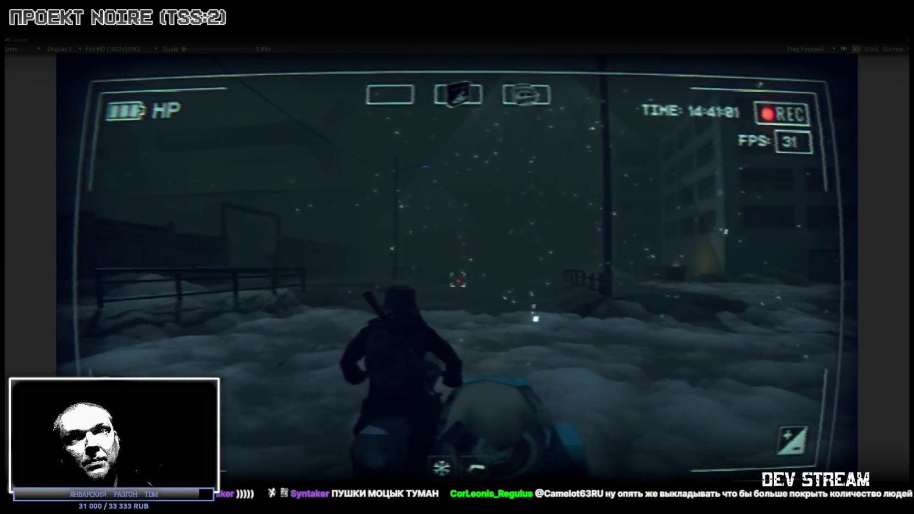
{"action": "key", "text": "a"}
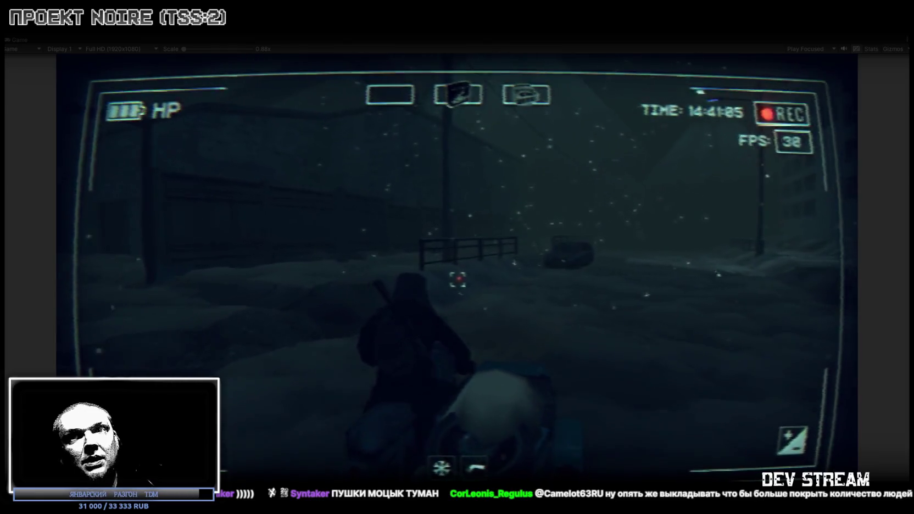
Turn right past the railing and buildings, then ride down the snowy bridge road
{"action": "key", "text": "s"}
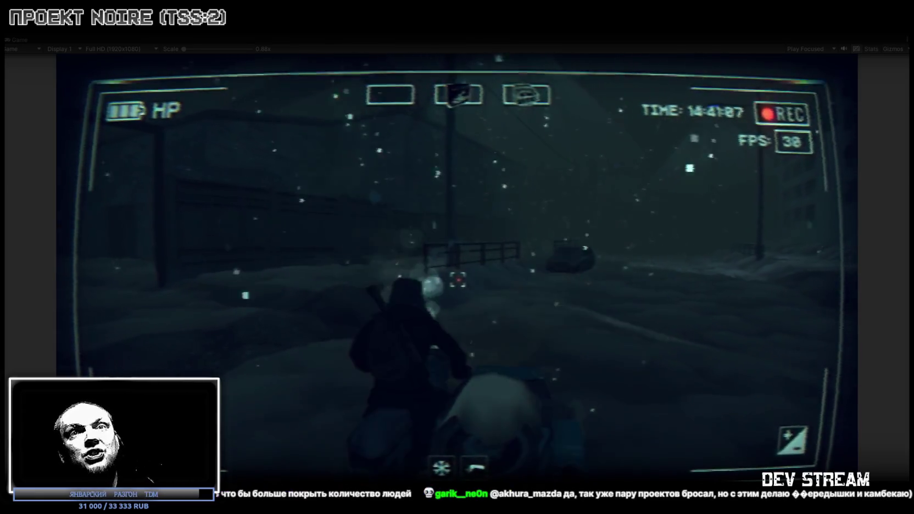
{"action": "key", "text": "d"}
{"action": "key", "text": "d"}
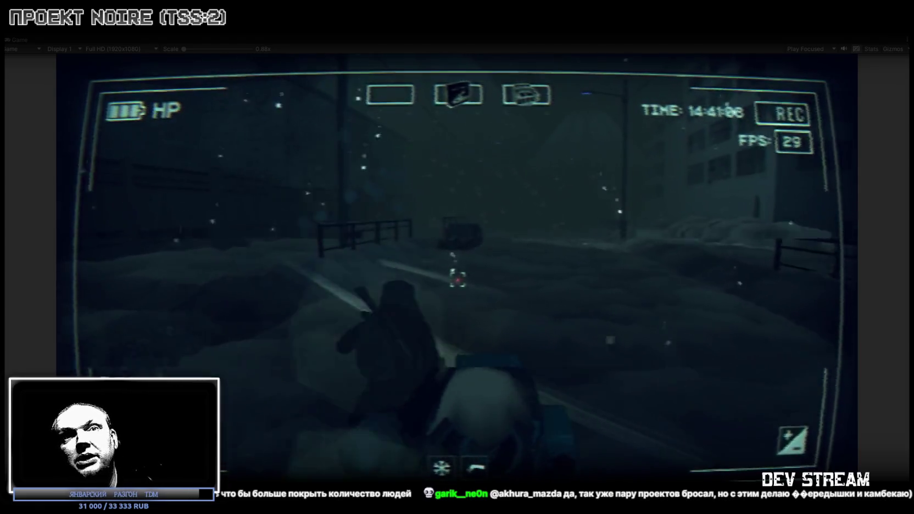
{"action": "key", "text": "d"}
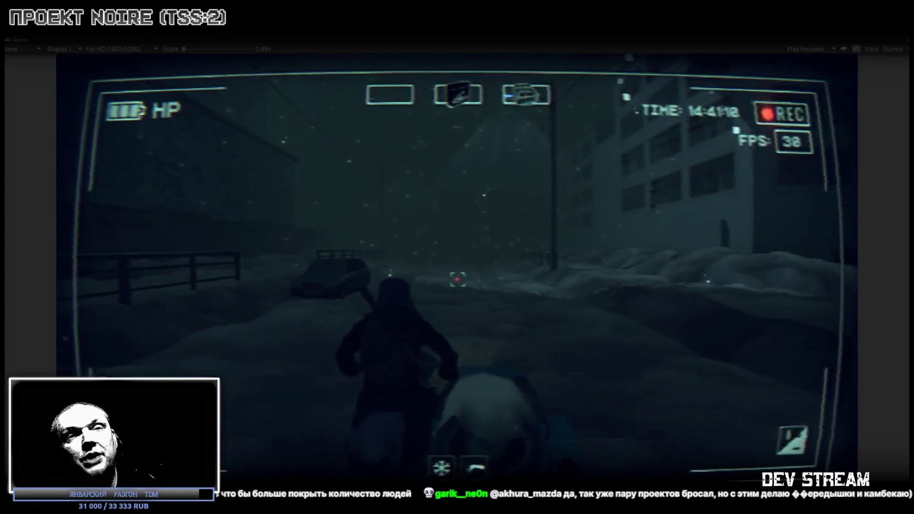
{"action": "key", "text": "d"}
{"action": "key", "text": "d"}
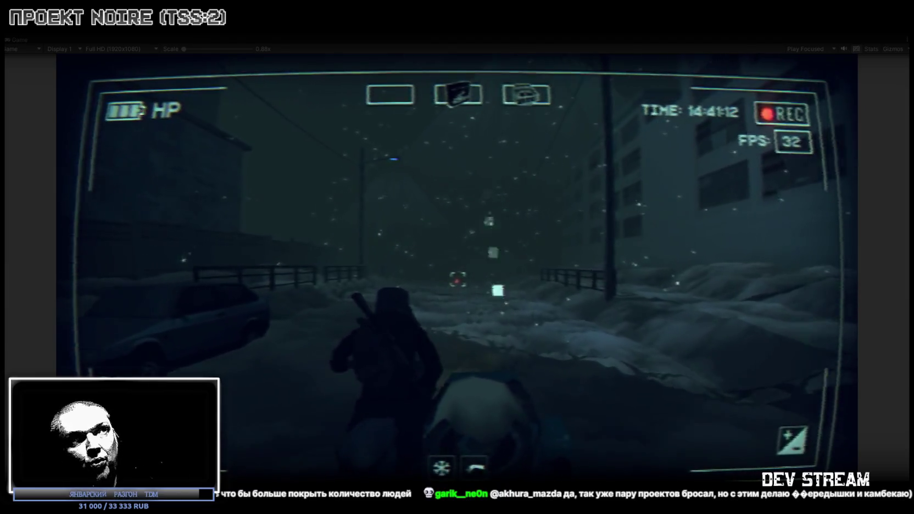
{"action": "key", "text": "w"}
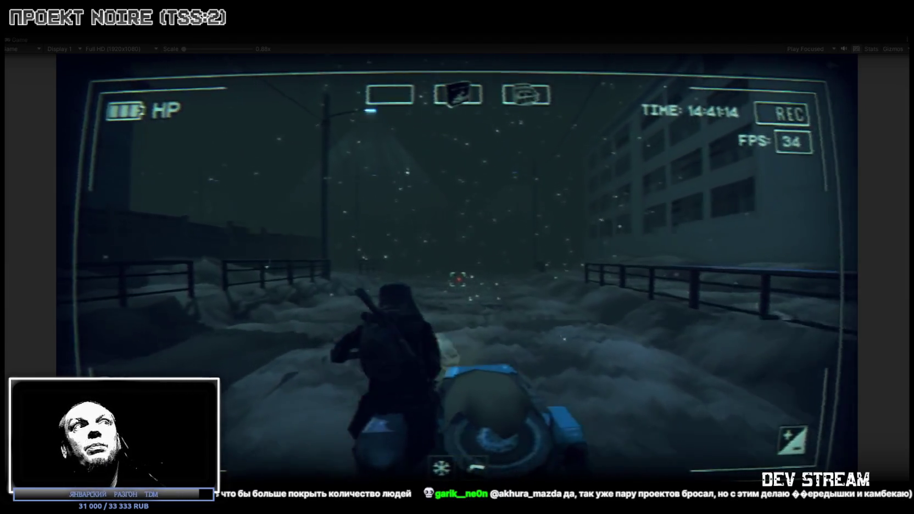
{"action": "key", "text": "w"}
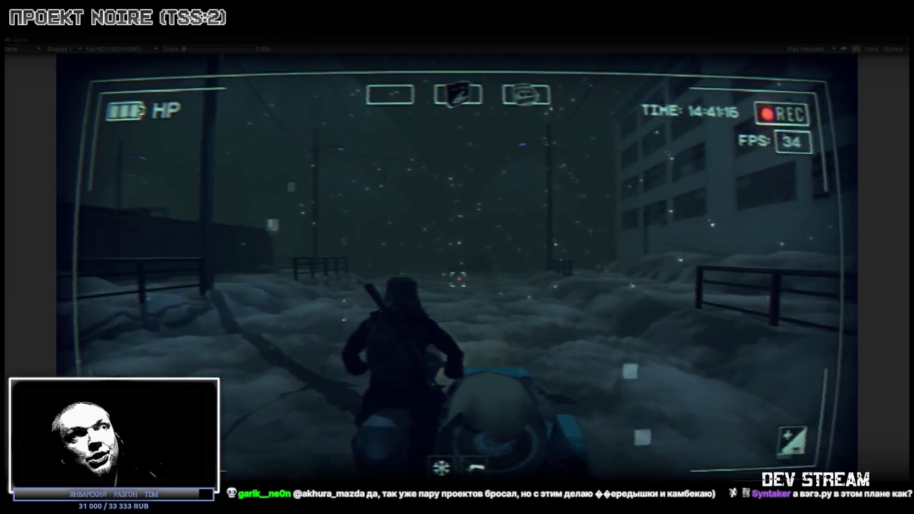
{"action": "key", "text": "w"}
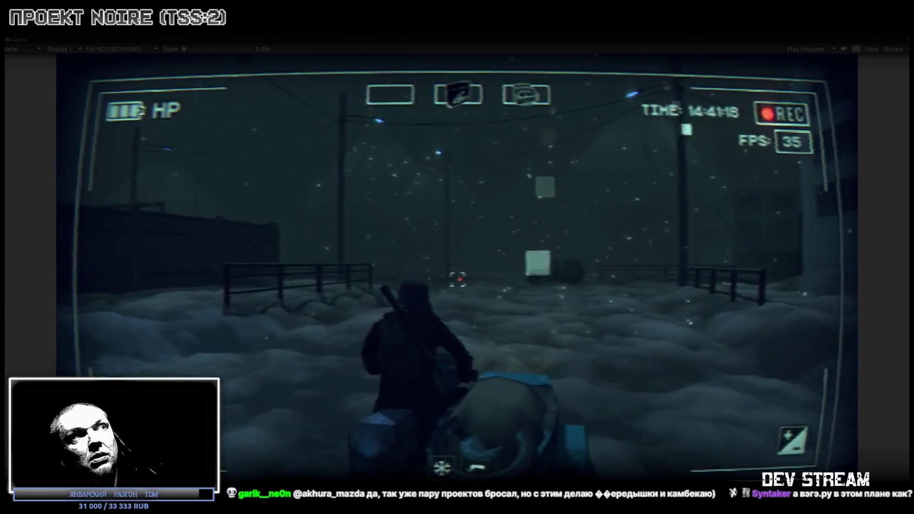
{"action": "key", "text": "w"}
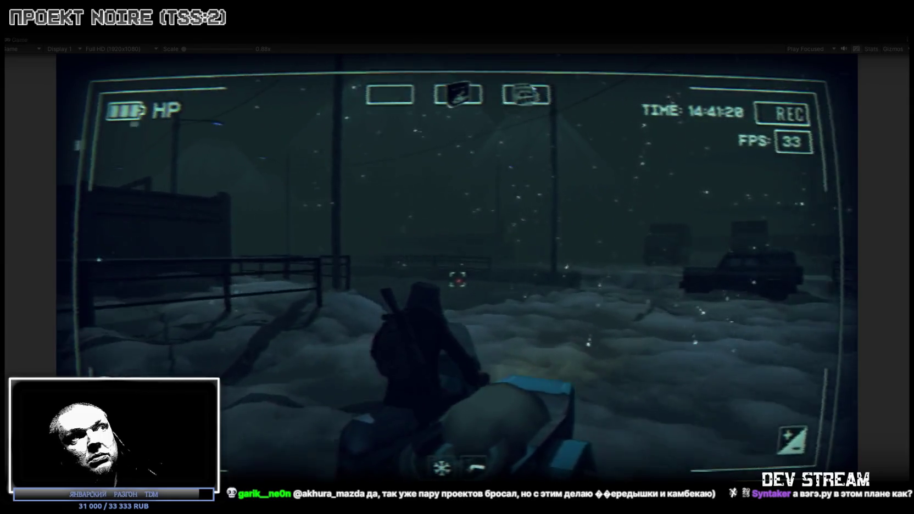
{"action": "key", "text": "w"}
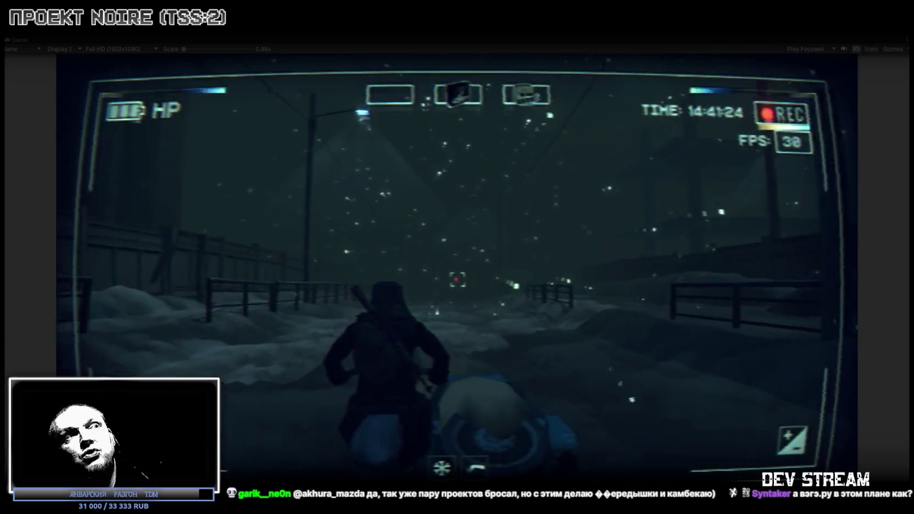
{"action": "key", "text": "w"}
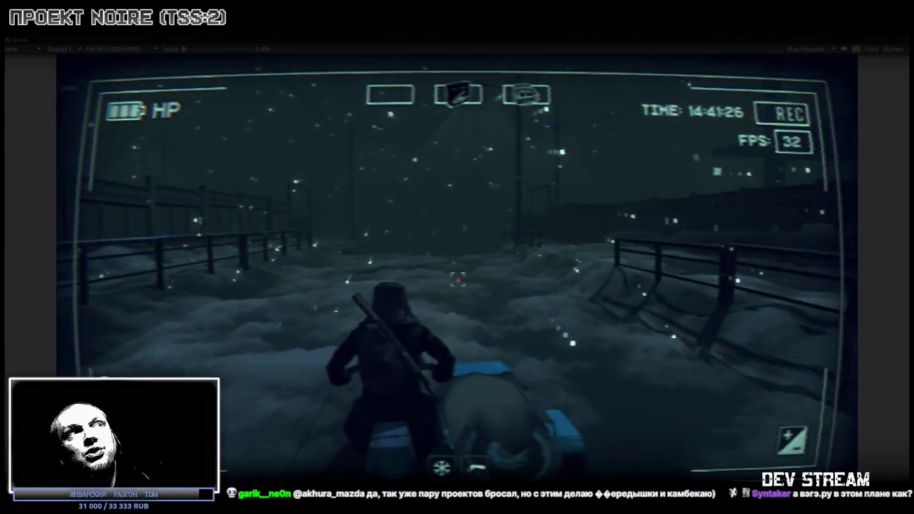
{"action": "key", "text": "w"}
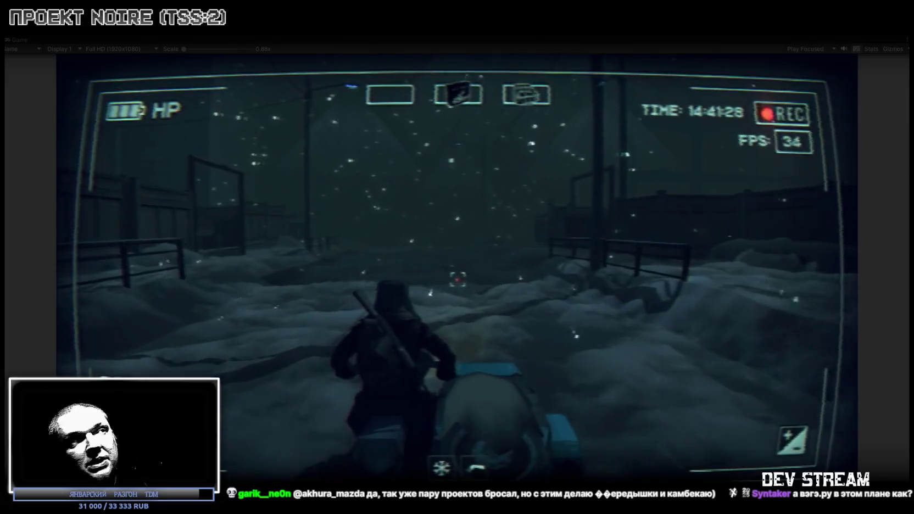
{"action": "key", "text": "w"}
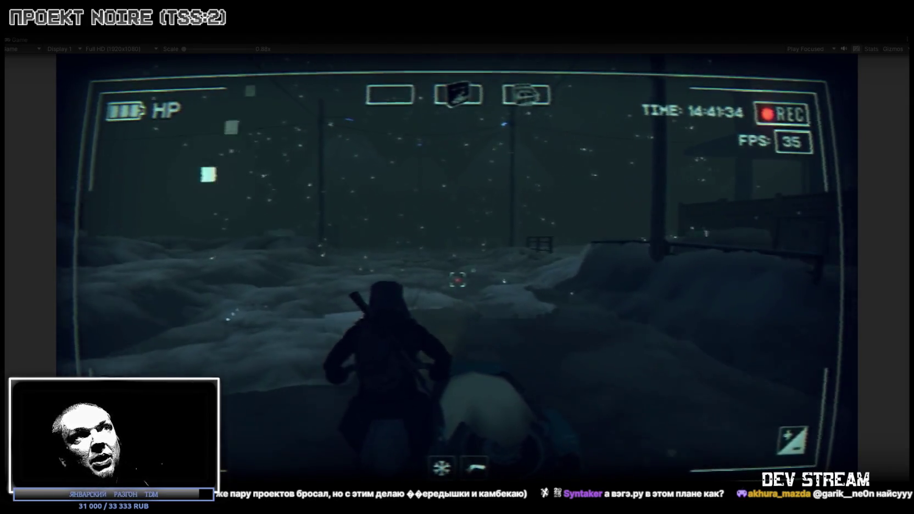
Ride through the deep snow along the fence, past the pole toward the houses
{"action": "key", "text": "w"}
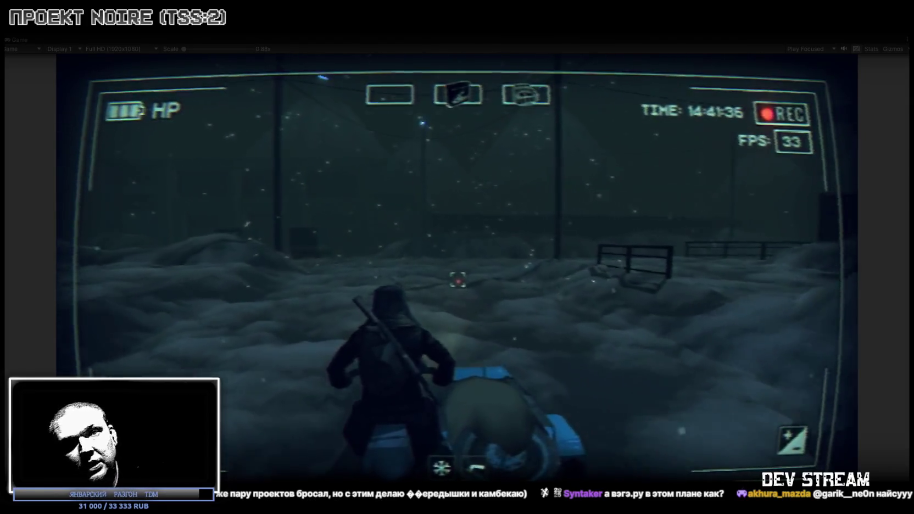
{"action": "key", "text": "w"}
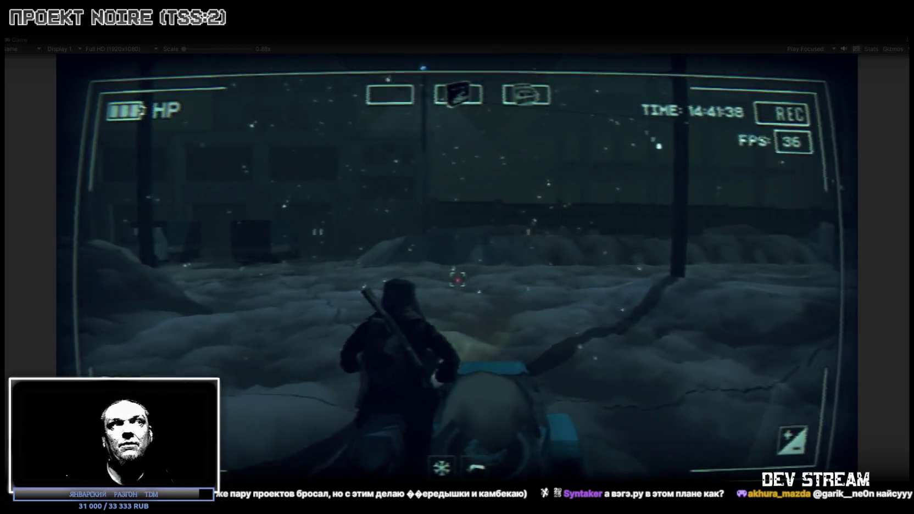
{"action": "key", "text": "w"}
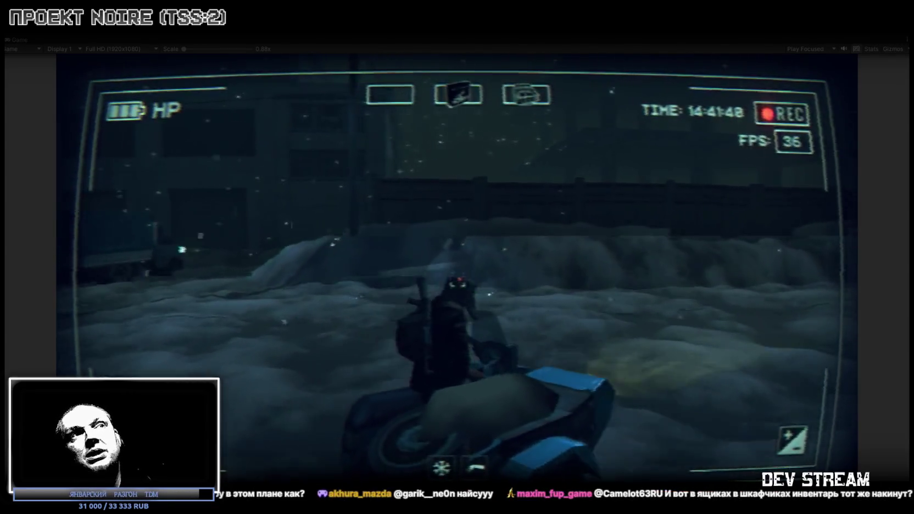
{"action": "key", "text": "w"}
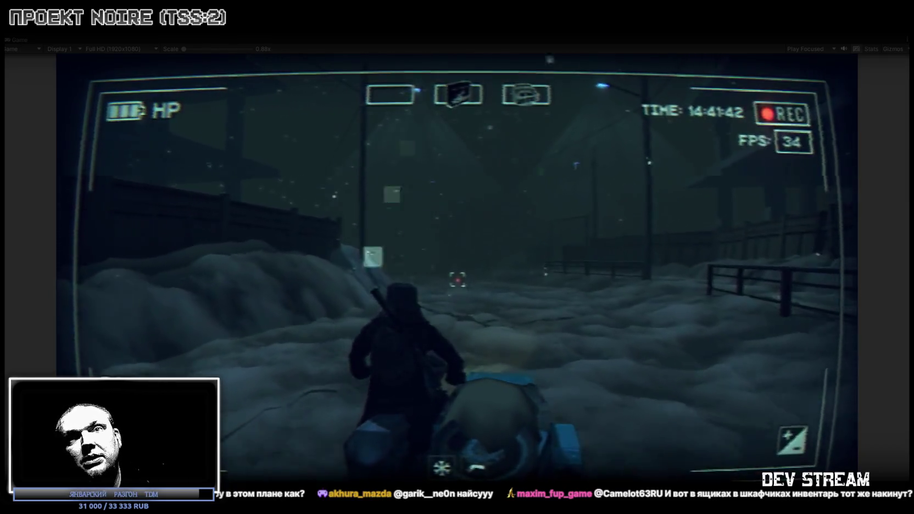
{"action": "key", "text": "w"}
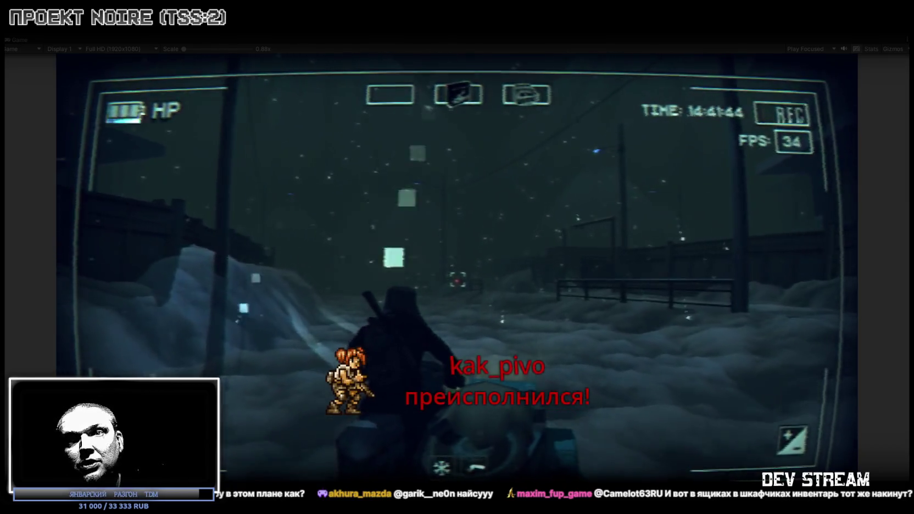
{"action": "key", "text": "w"}
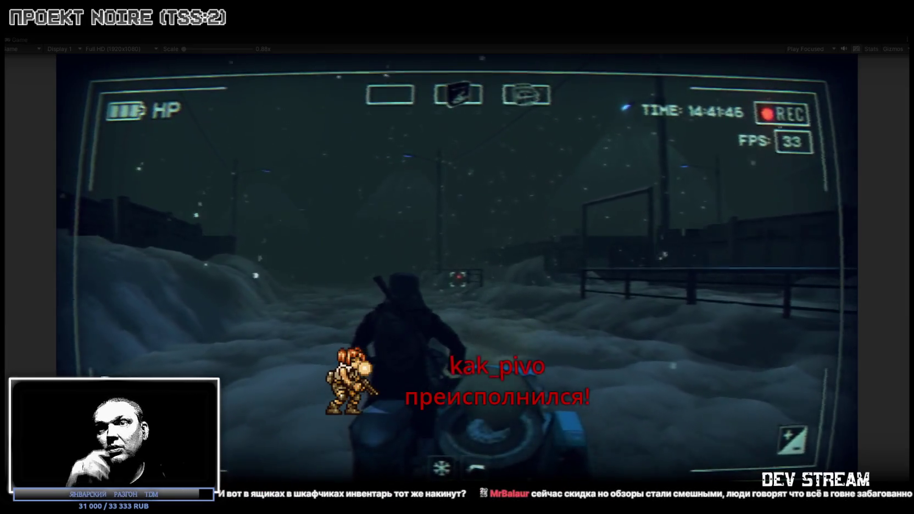
{"action": "key", "text": "w"}
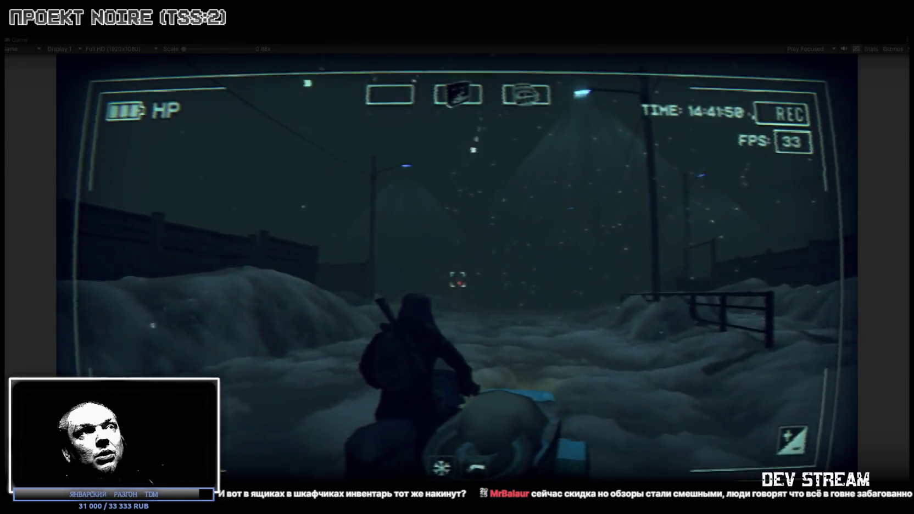
{"action": "key", "text": "w"}
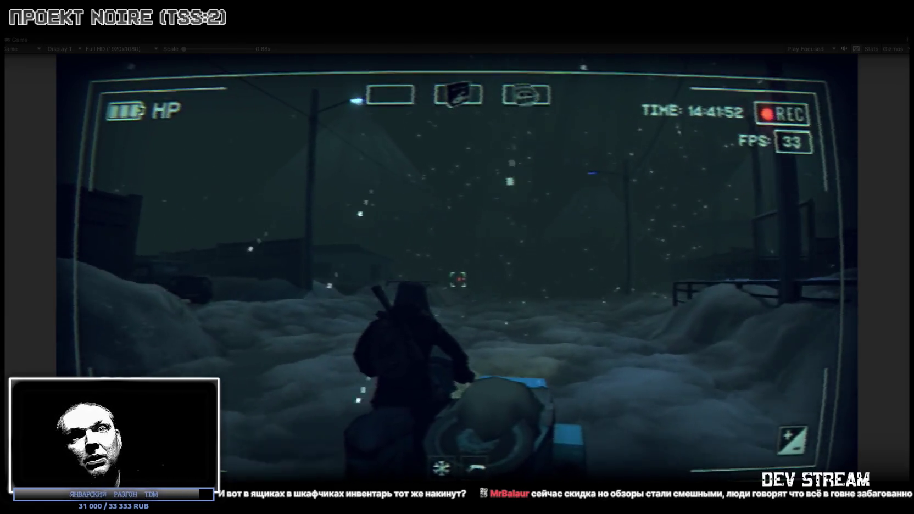
{"action": "key", "text": "w"}
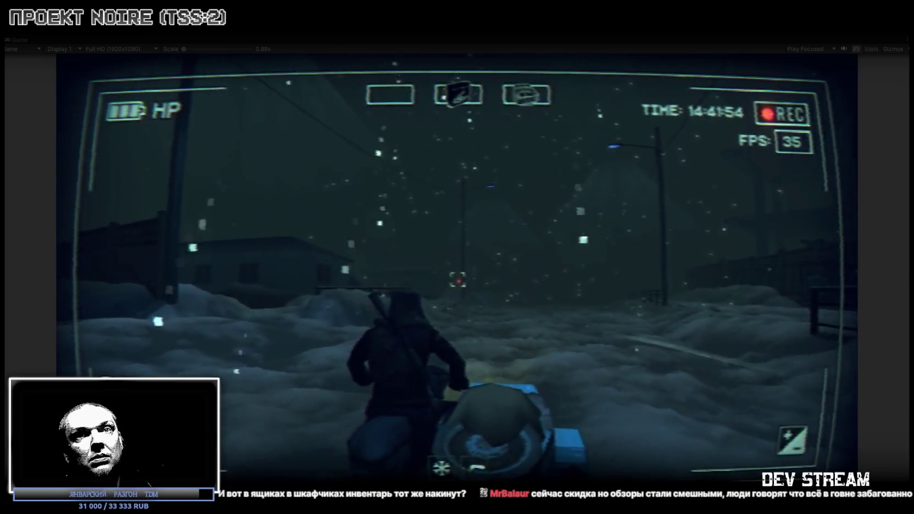
{"action": "key", "text": "w"}
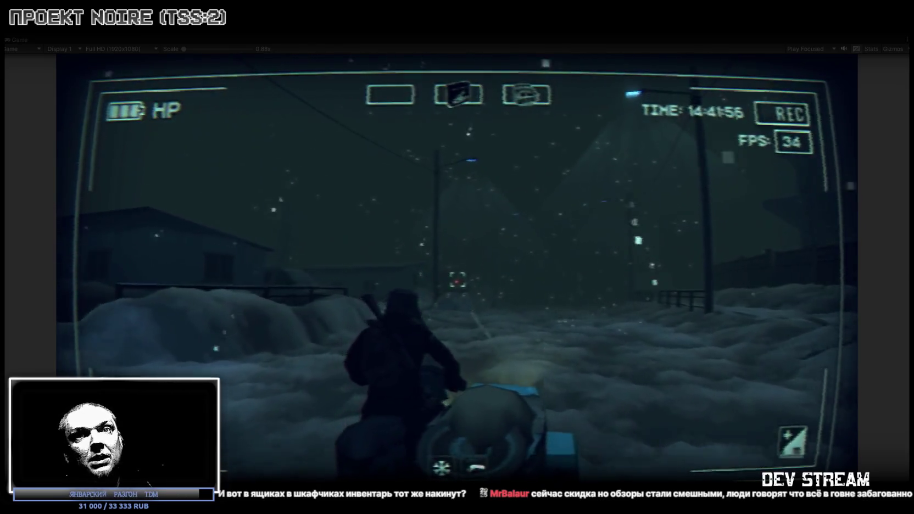
Turn onto the fenced street and ride down it out across the snowy field
{"action": "key", "text": "w"}
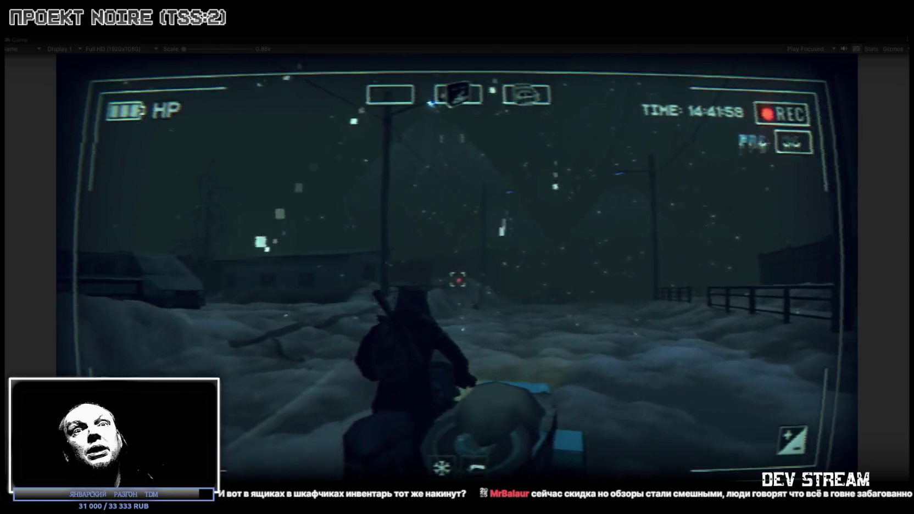
{"action": "key", "text": "w"}
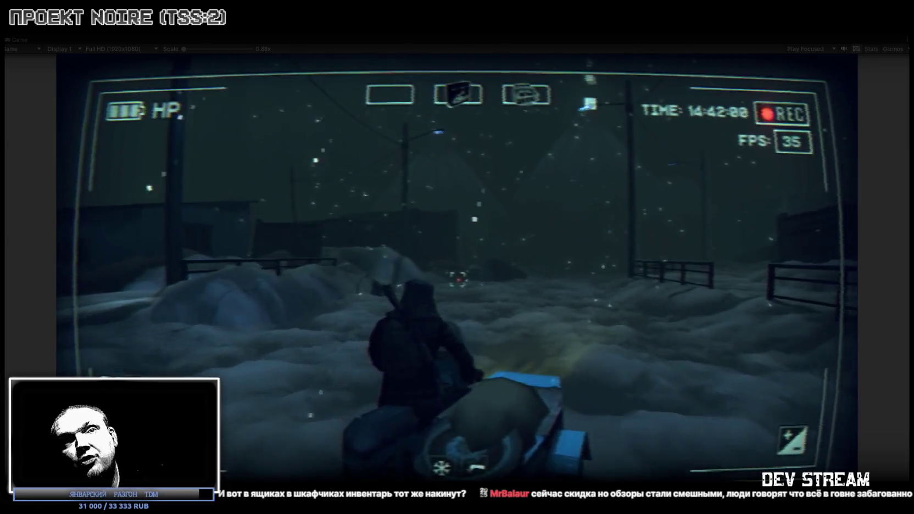
{"action": "key", "text": "w"}
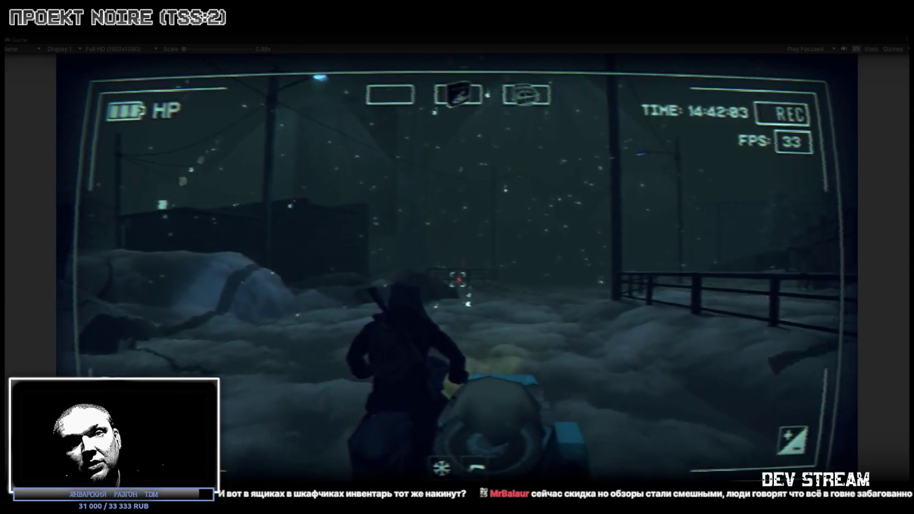
{"action": "key", "text": "w"}
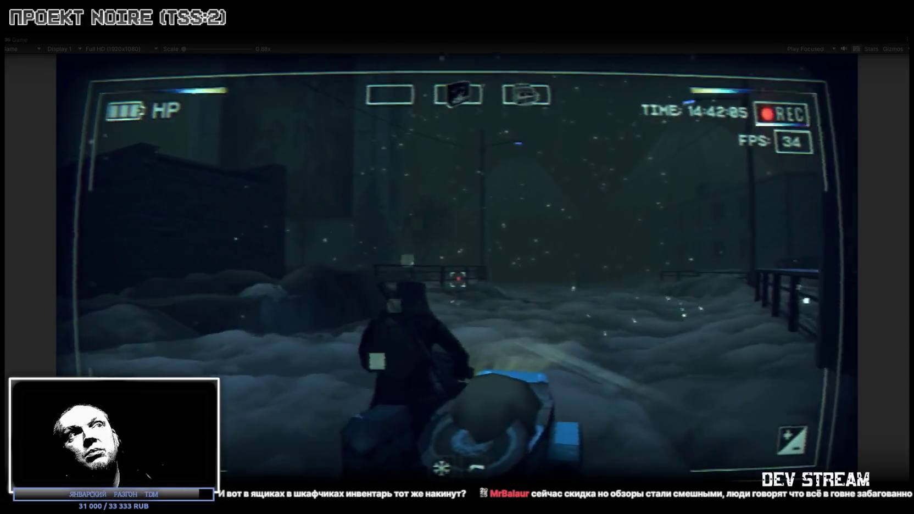
{"action": "key", "text": "w"}
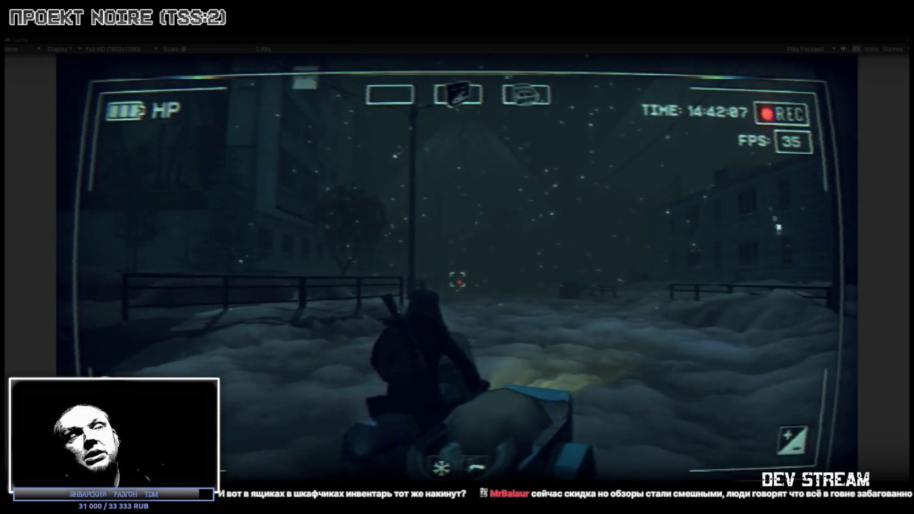
{"action": "key", "text": "w"}
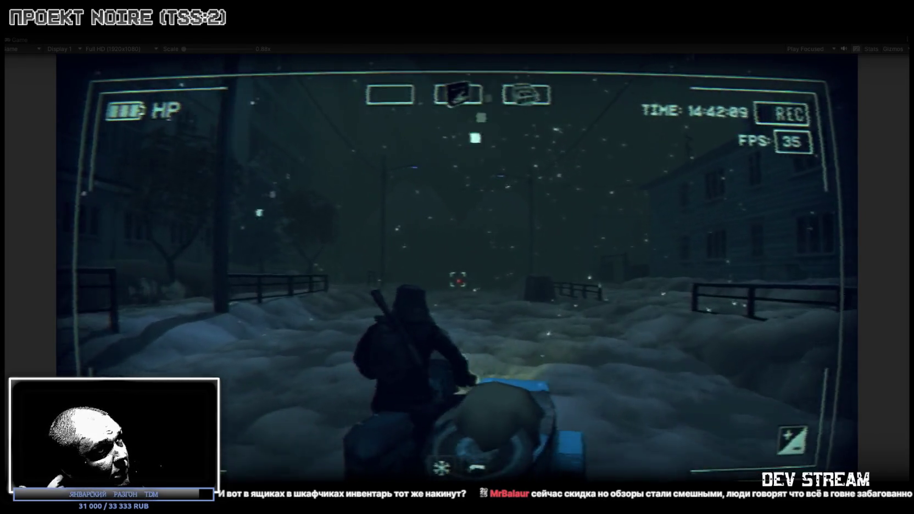
{"action": "key", "text": "w"}
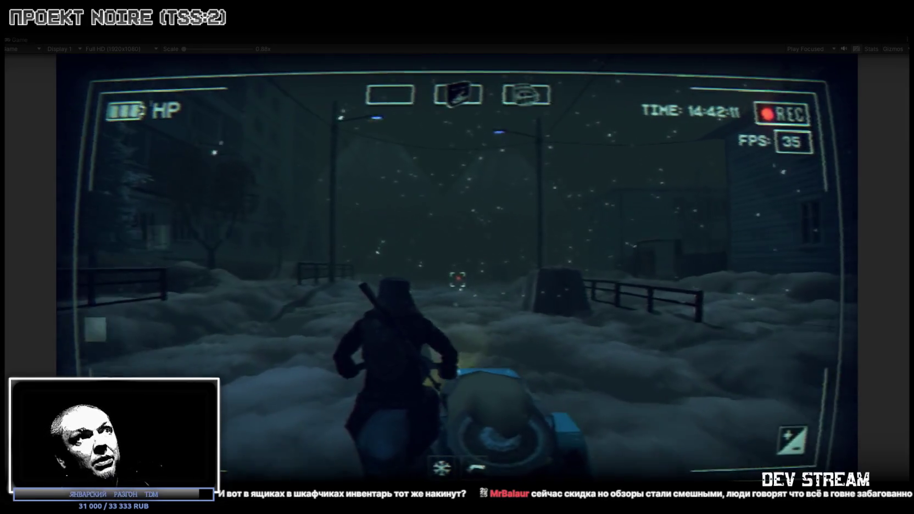
{"action": "key", "text": "w"}
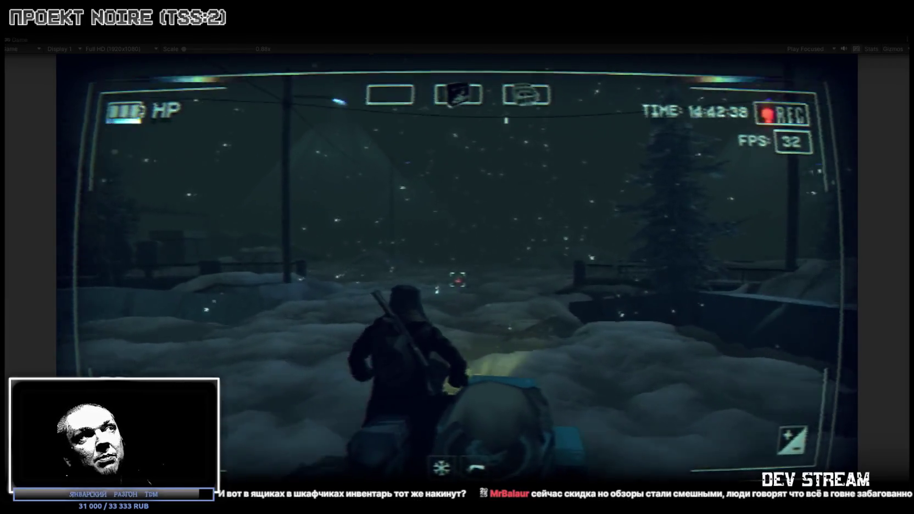
{"action": "key", "text": "w"}
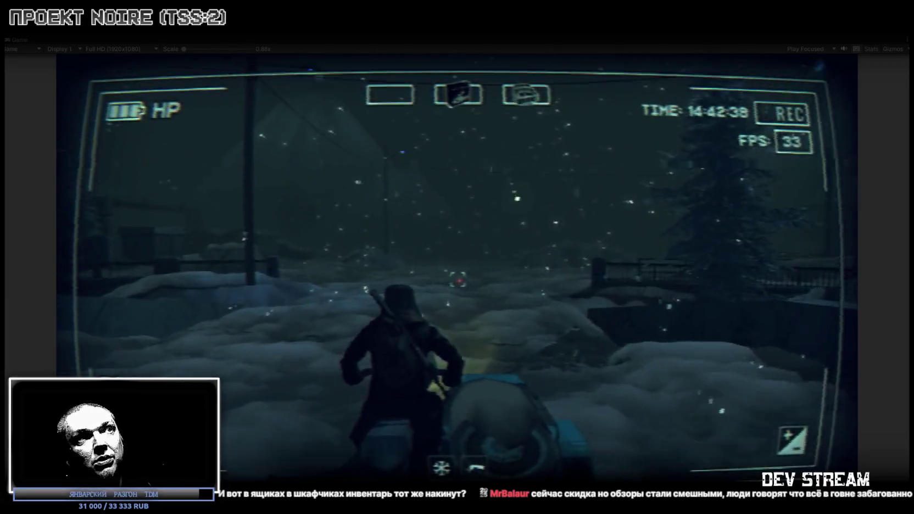
{"action": "key", "text": "w"}
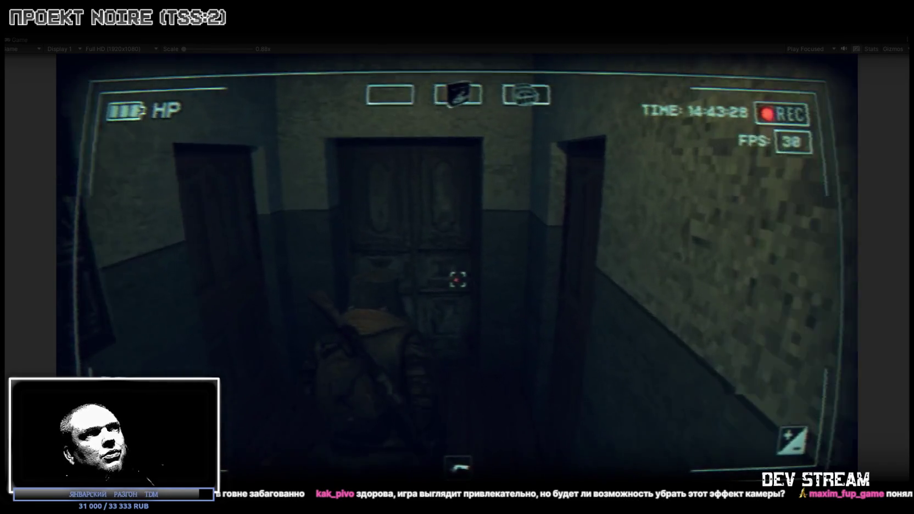
Walk down the hallway, out the doorway into the forest, and up to the blue snowmobile
{"action": "key", "text": "w"}
{"action": "key", "text": "w"}
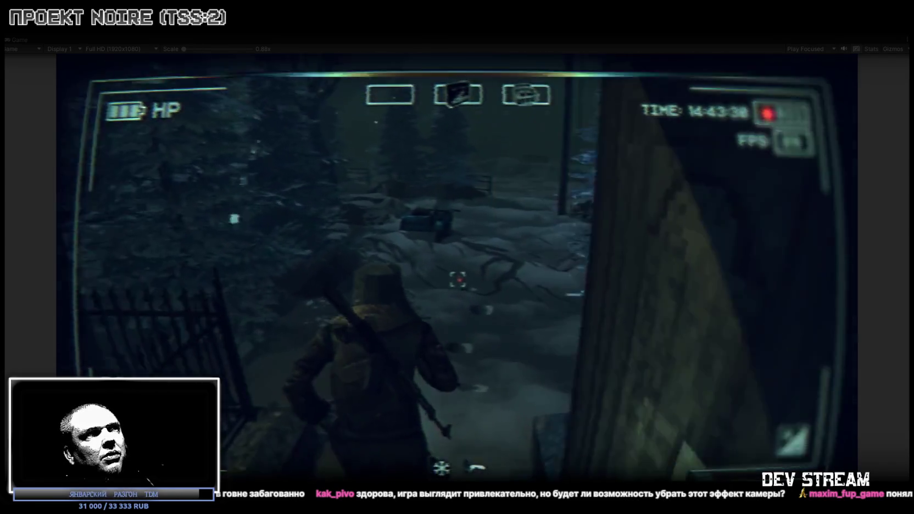
{"action": "key", "text": "w"}
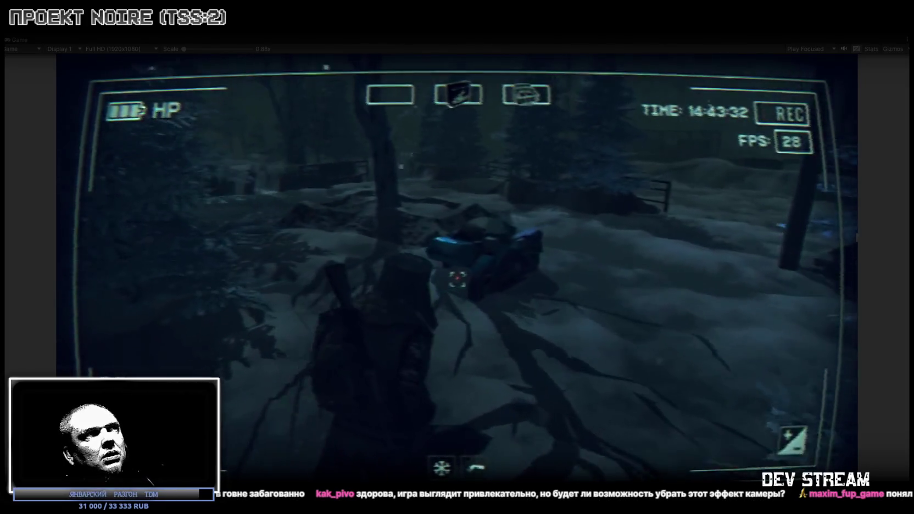
{"action": "key", "text": "w"}
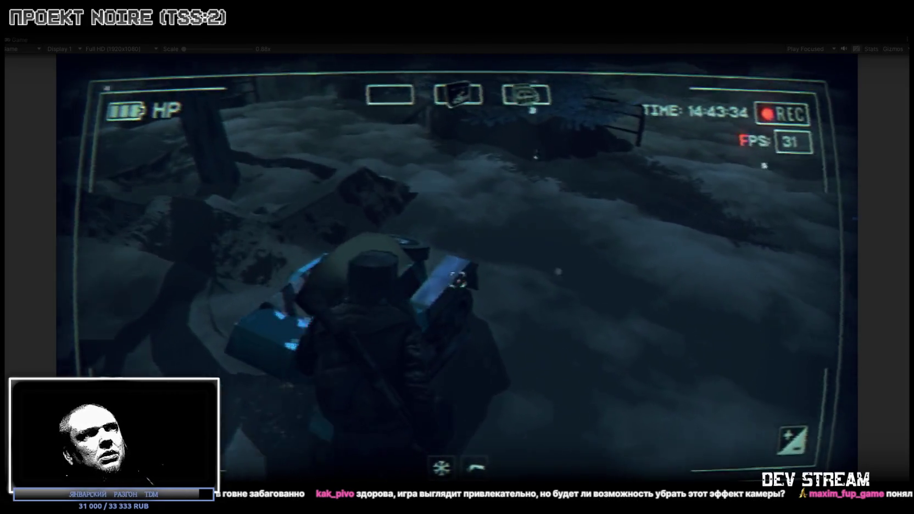
Mount the snowmobile, drive along the fenced road, and pull up beside the trash bins
{"action": "key", "text": "e"}
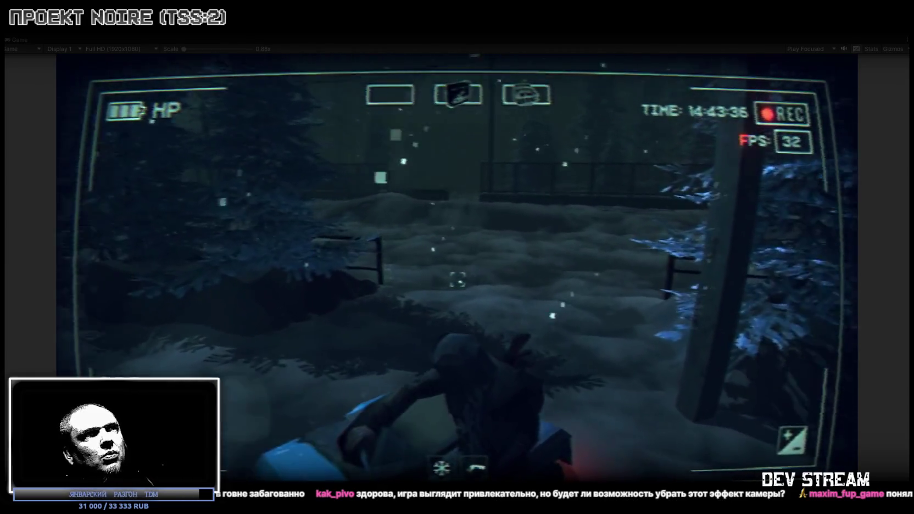
{"action": "key", "text": "w"}
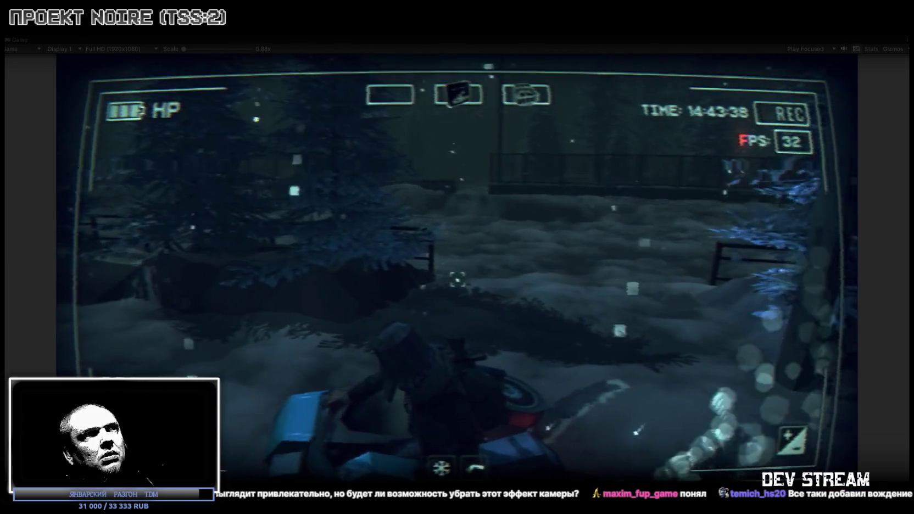
{"action": "key", "text": "w"}
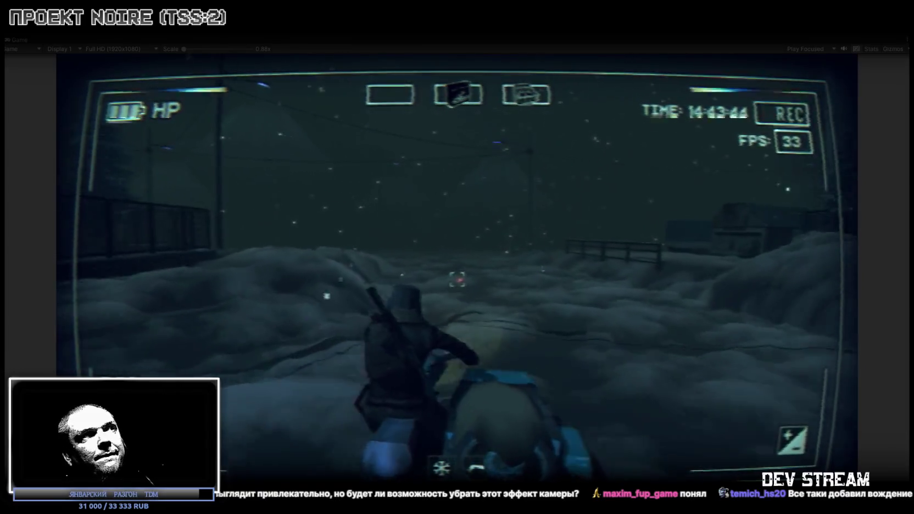
{"action": "key", "text": "w"}
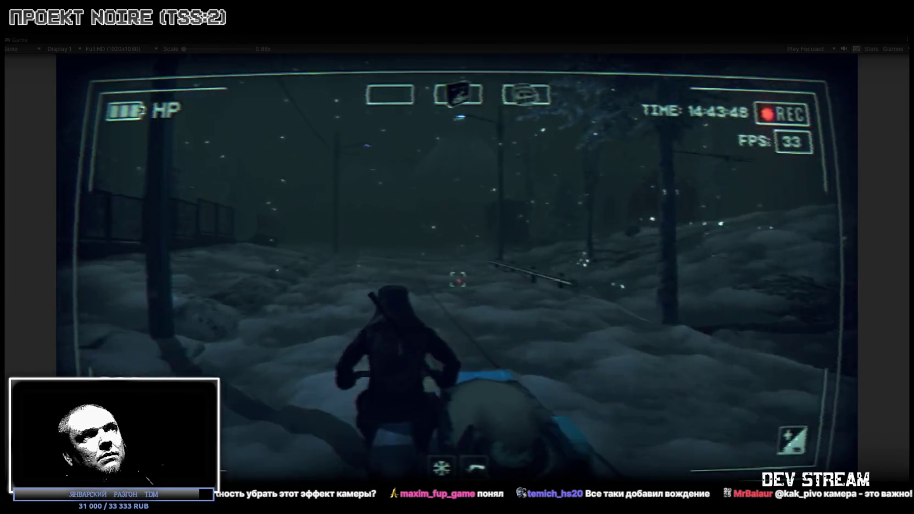
{"action": "key", "text": "w"}
{"action": "key", "text": "w"}
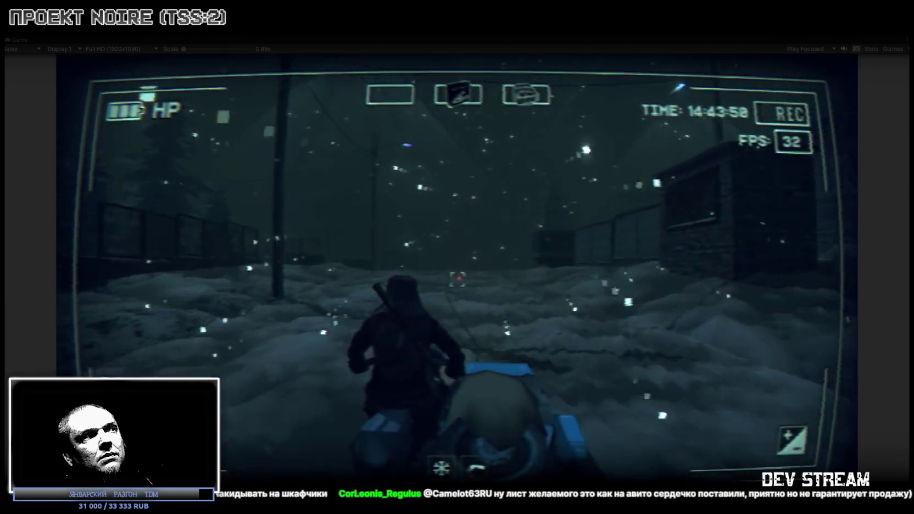
{"action": "key", "text": "w"}
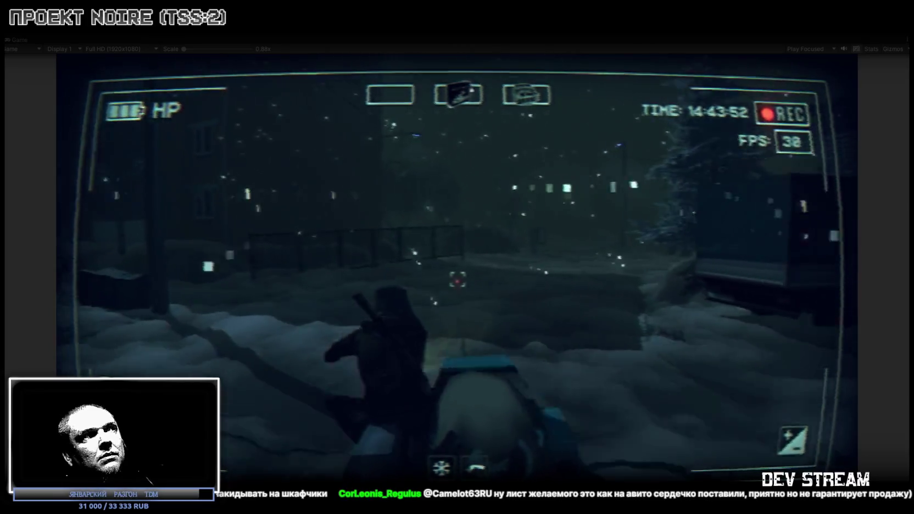
{"action": "key", "text": "a"}
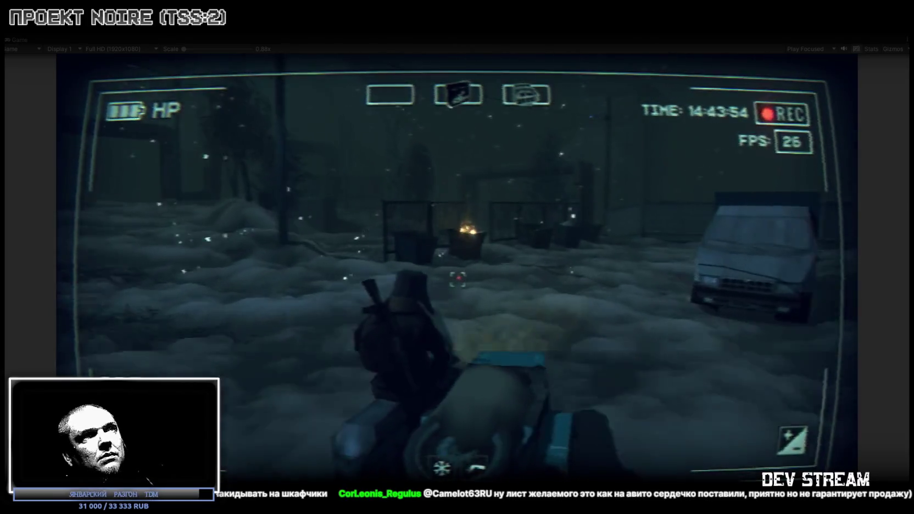
{"action": "key", "text": "w"}
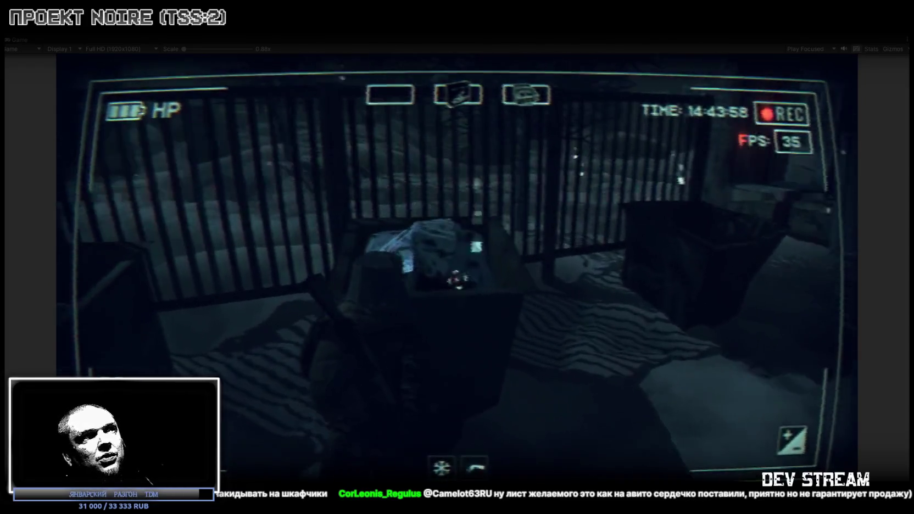
Loot the first trash bin by using both of its garbage items, then close the inventory
{"action": "key", "text": "w"}
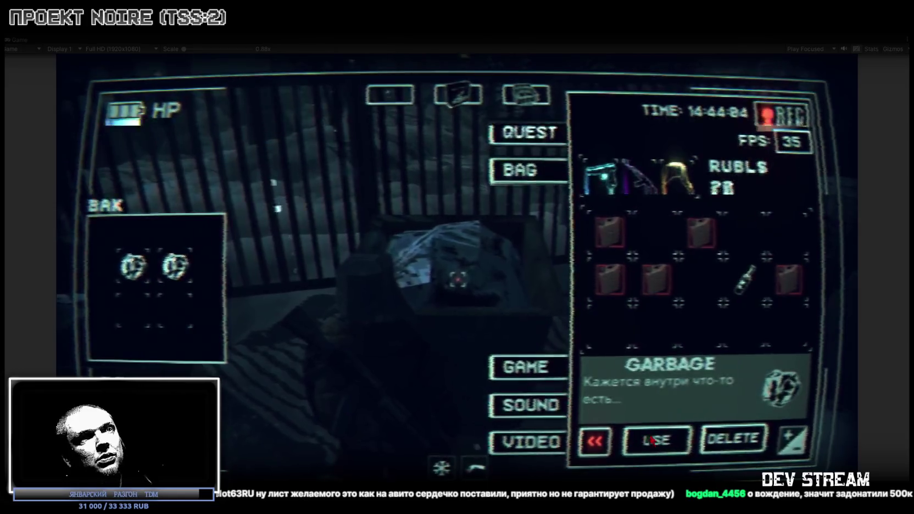
{"action": "left_click", "coordinate": [651, 439]}
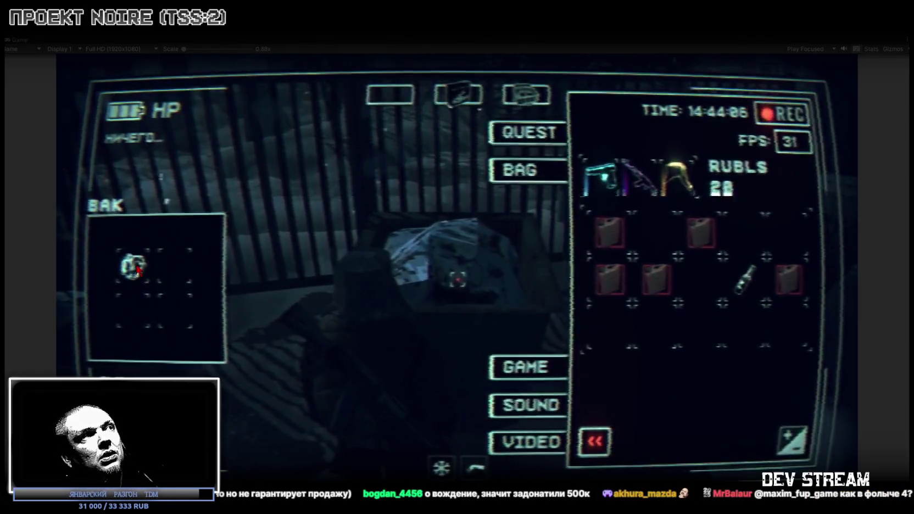
{"action": "left_click", "coordinate": [137, 268]}
{"action": "left_click", "coordinate": [650, 442]}
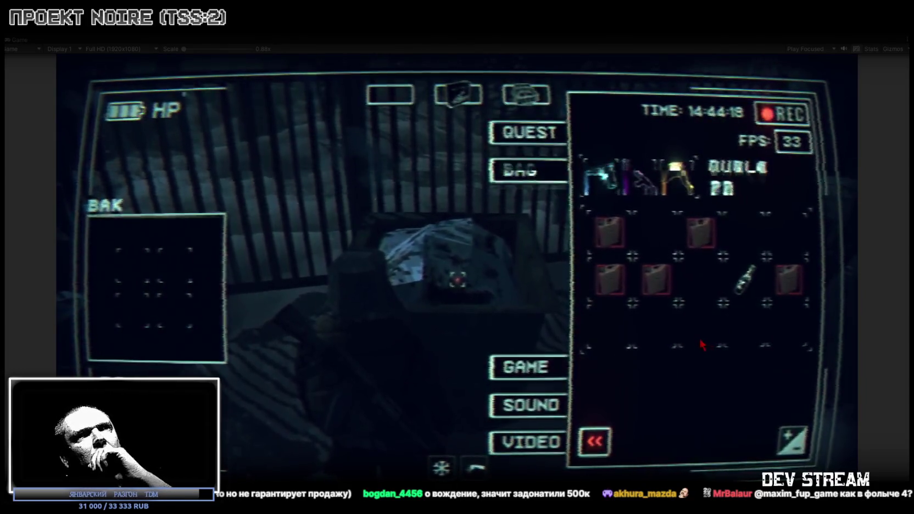
{"action": "key", "text": "Tab"}
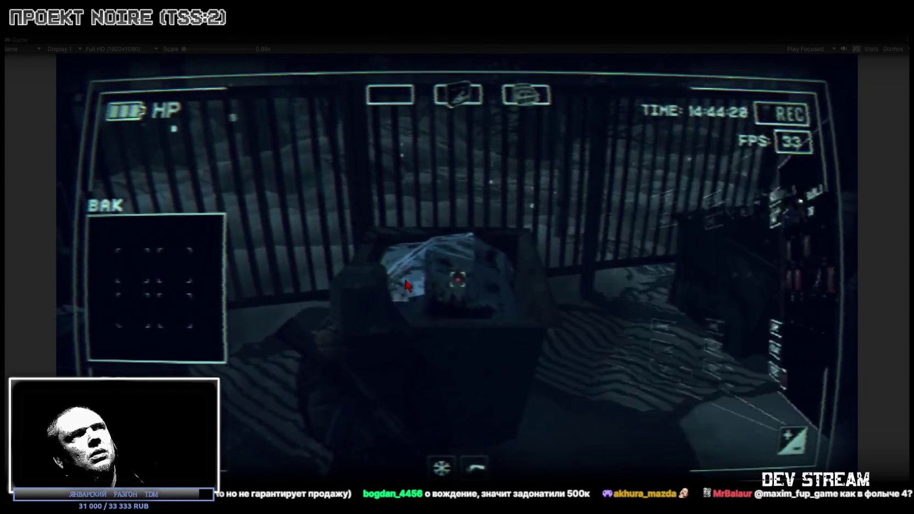
{"action": "key", "text": "Tab"}
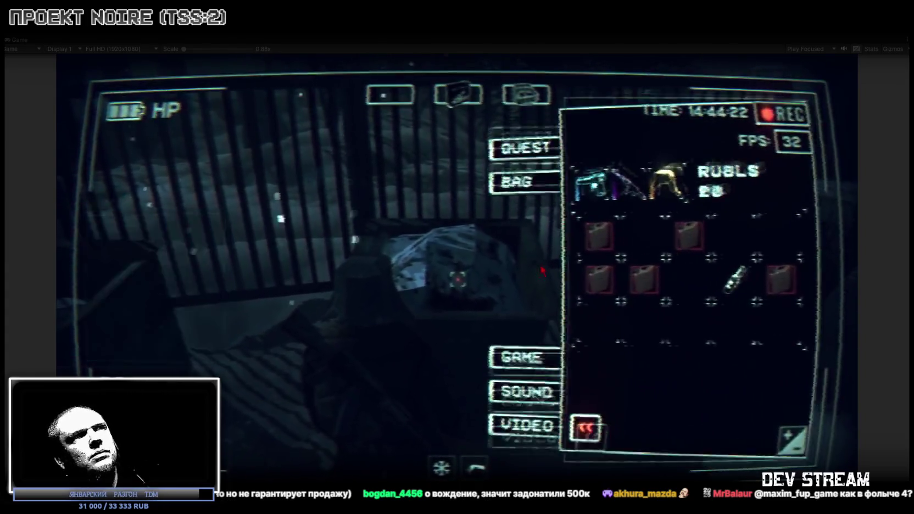
{"action": "key", "text": "Tab"}
Search the next bin and use its four garbage items, gaining 100 rubles
{"action": "key", "text": "w"}
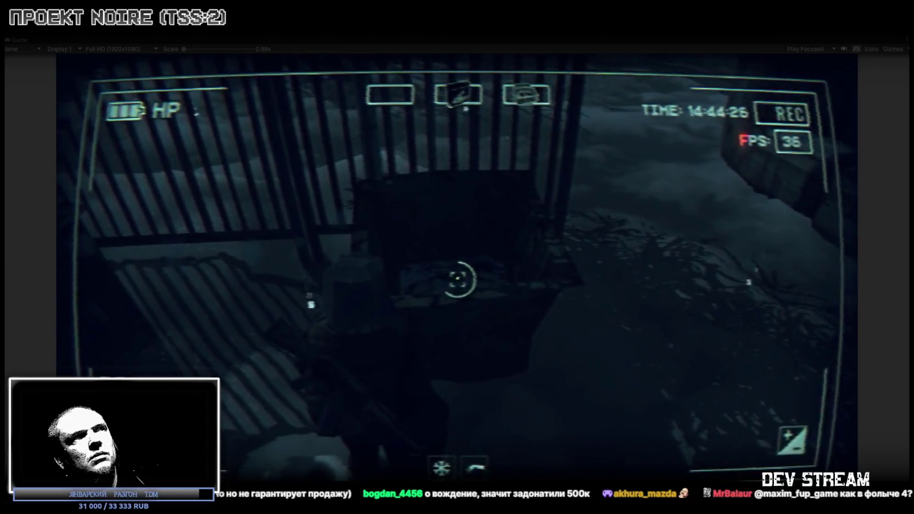
{"action": "key", "text": "e"}
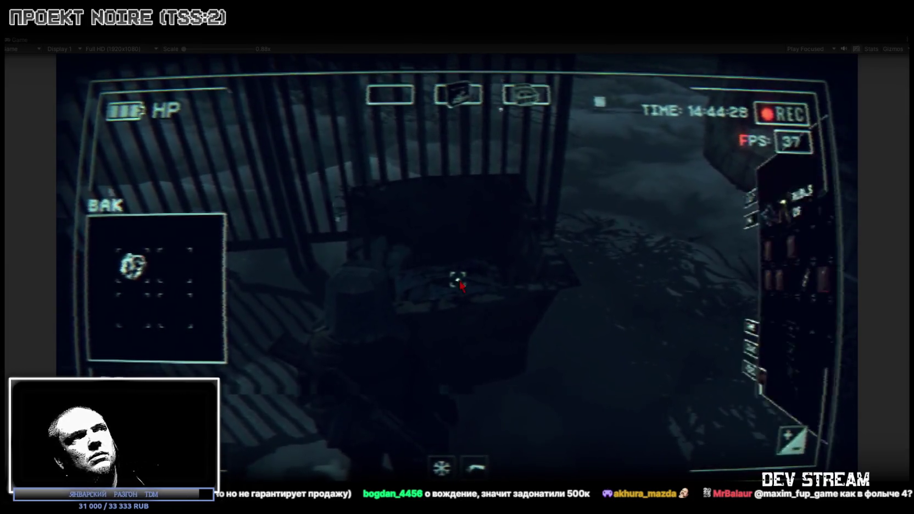
{"action": "key", "text": "Tab"}
{"action": "left_click", "coordinate": [647, 444]}
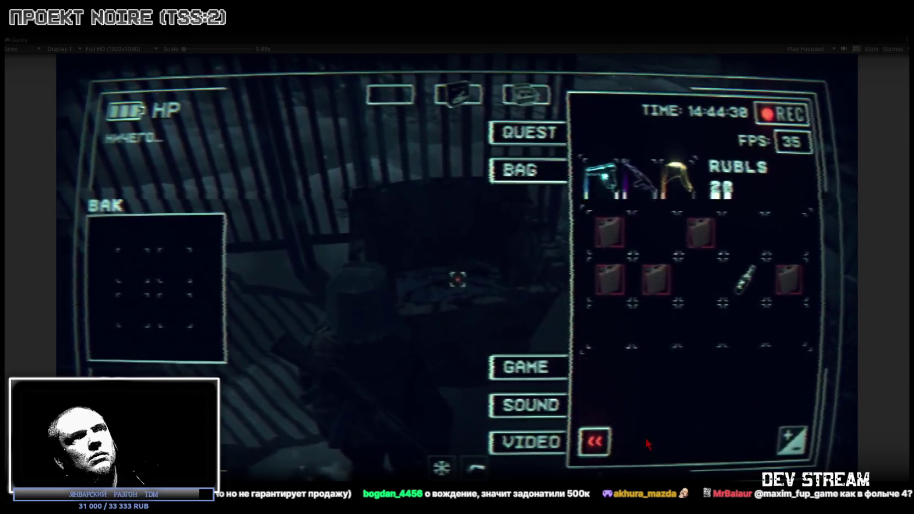
{"action": "key", "text": "Tab"}
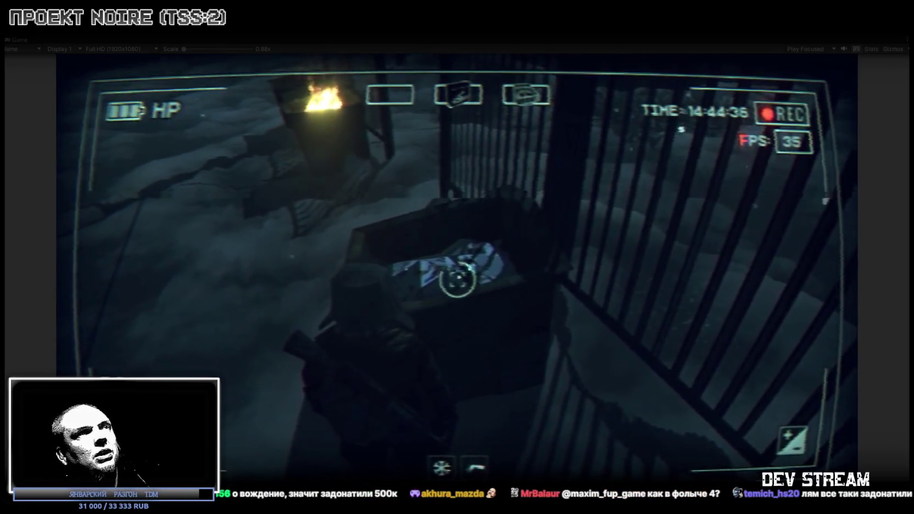
{"action": "key", "text": "e"}
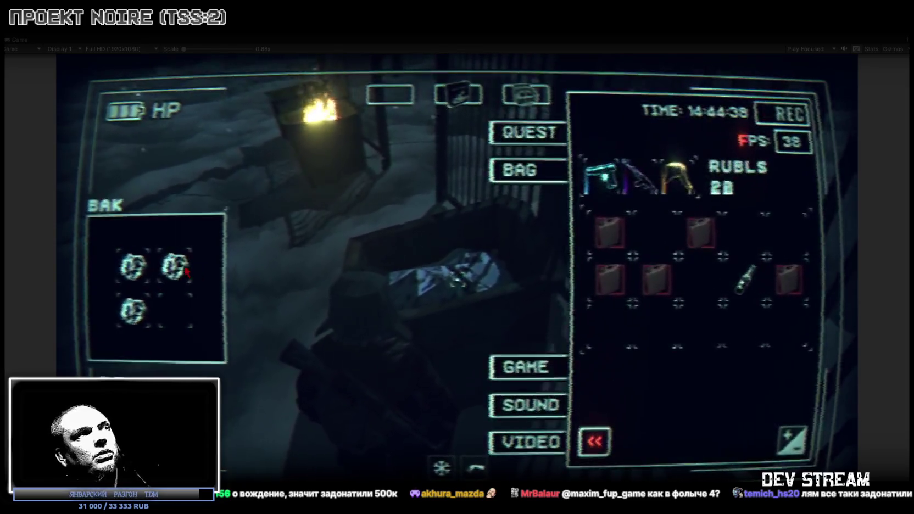
{"action": "left_click", "coordinate": [655, 437]}
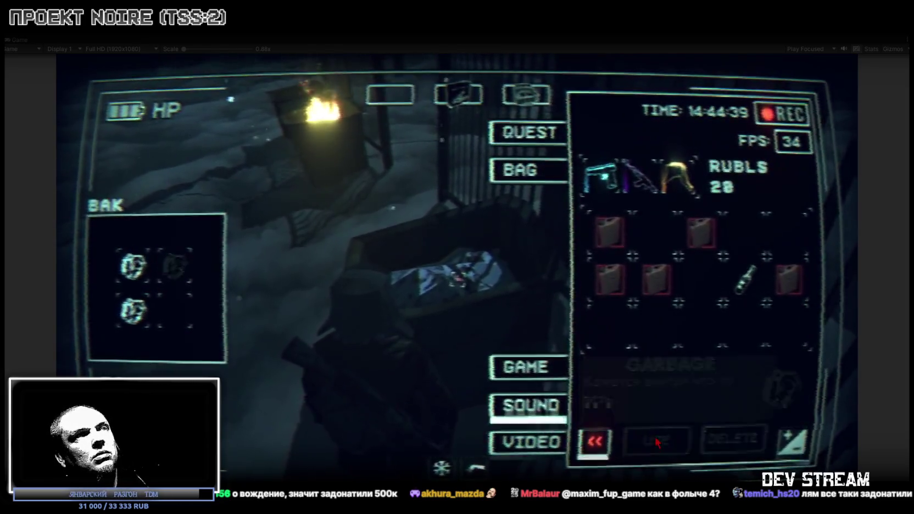
{"action": "left_click", "coordinate": [133, 269]}
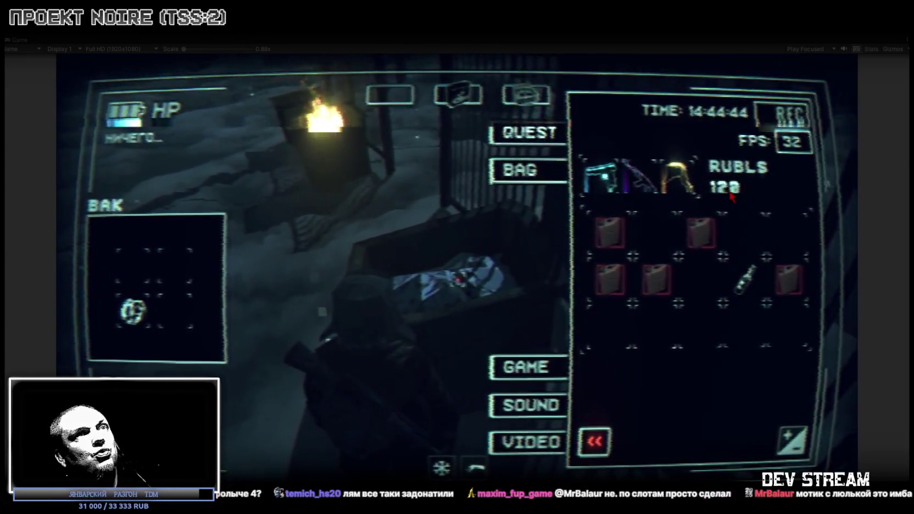
{"action": "left_click", "coordinate": [659, 443]}
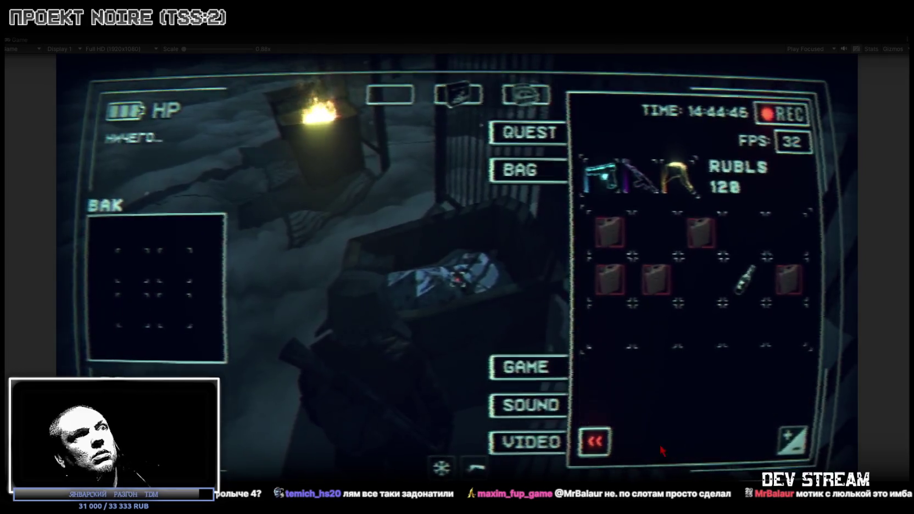
{"action": "key", "text": "Tab"}
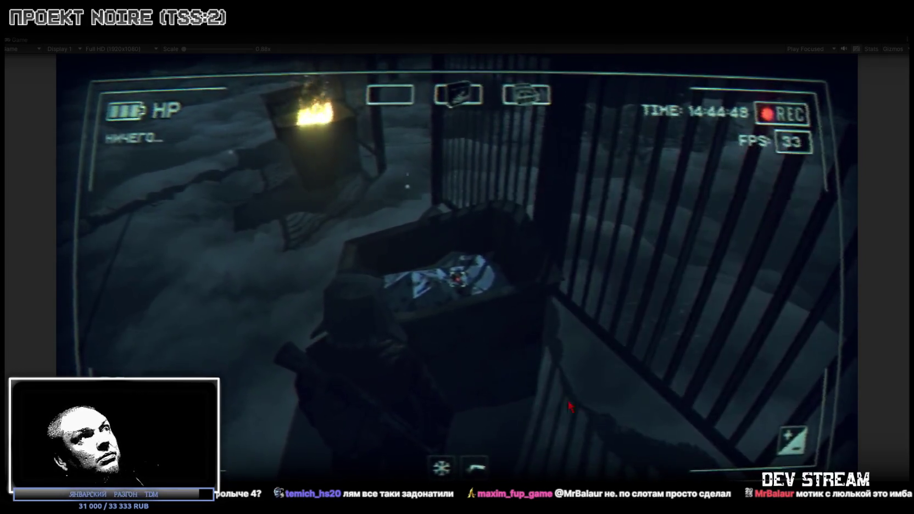
Walk past the burning barrel to the dumpster and use its garbage item
{"action": "key", "text": "w"}
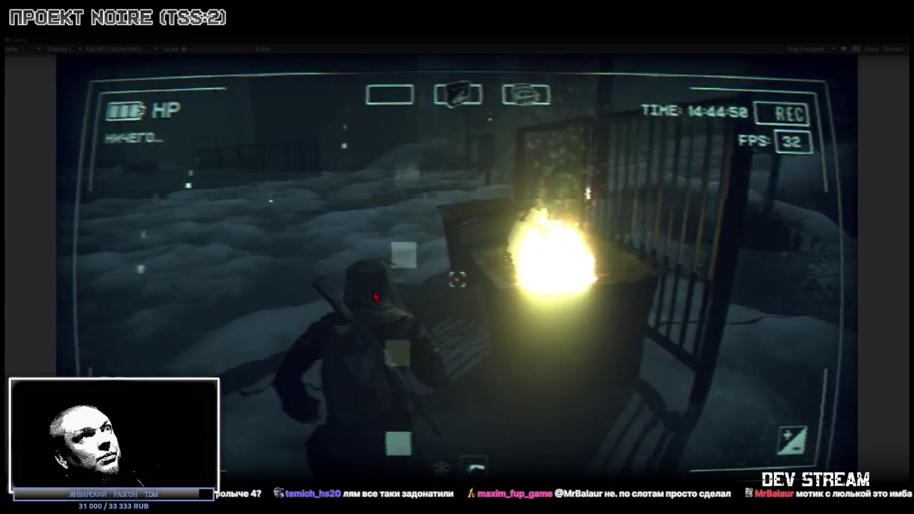
{"action": "key", "text": "w"}
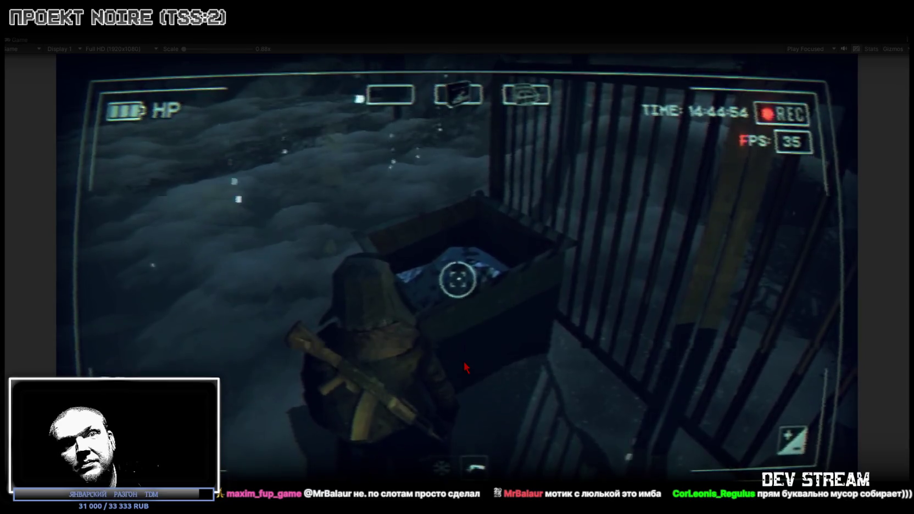
{"action": "key", "text": "e"}
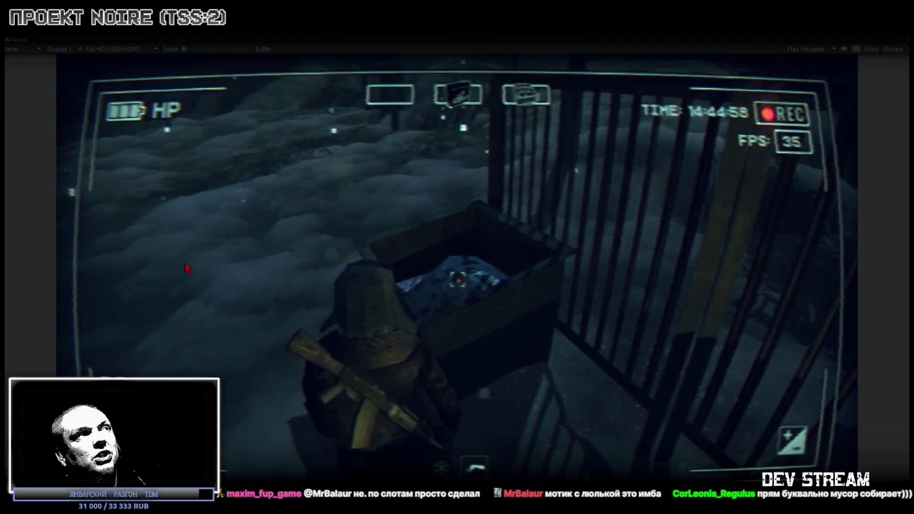
{"action": "key", "text": "Tab"}
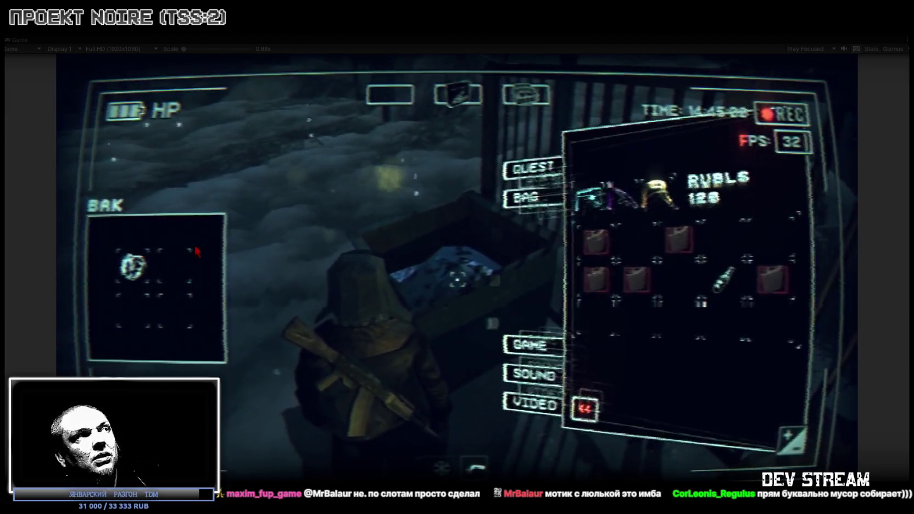
{"action": "left_click", "coordinate": [655, 434]}
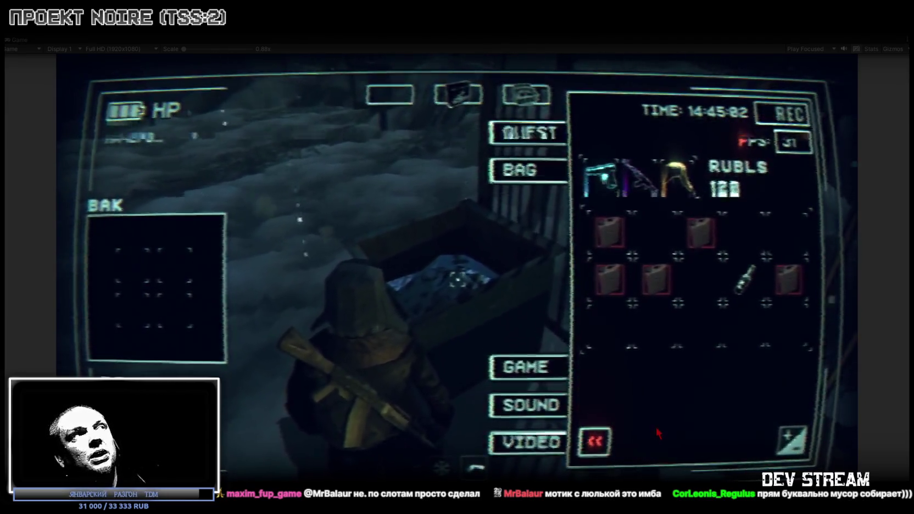
{"action": "key", "text": "w"}
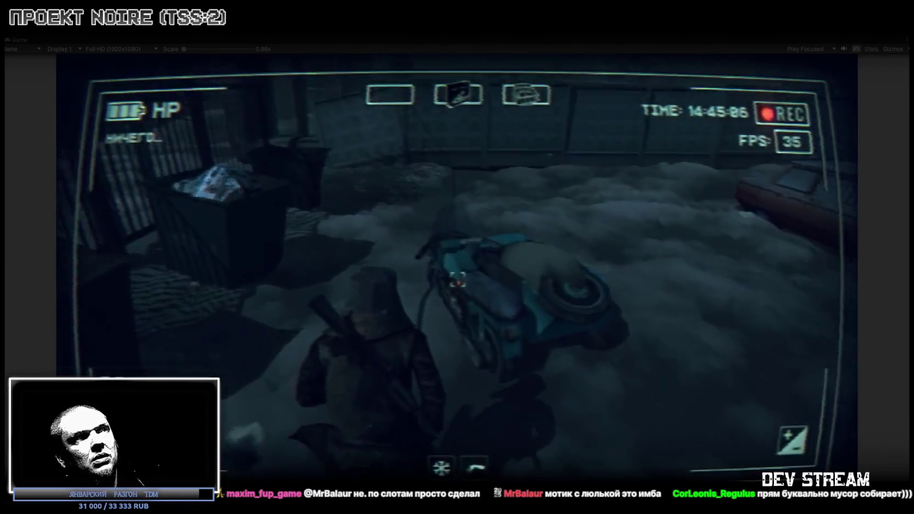
Mount the blue sidecar motorcycle and steer it out of the yard down the snowy road
{"action": "key", "text": "e"}
{"action": "key", "text": "w"}
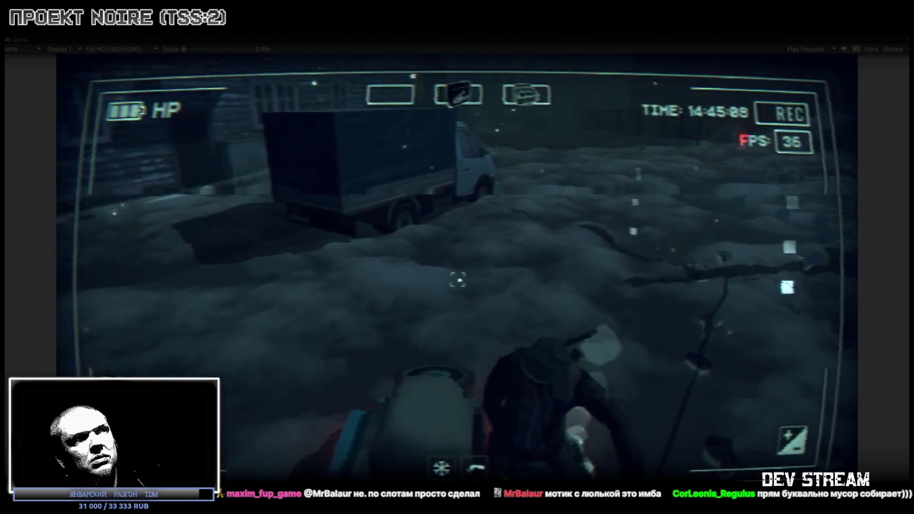
{"action": "key", "text": "d"}
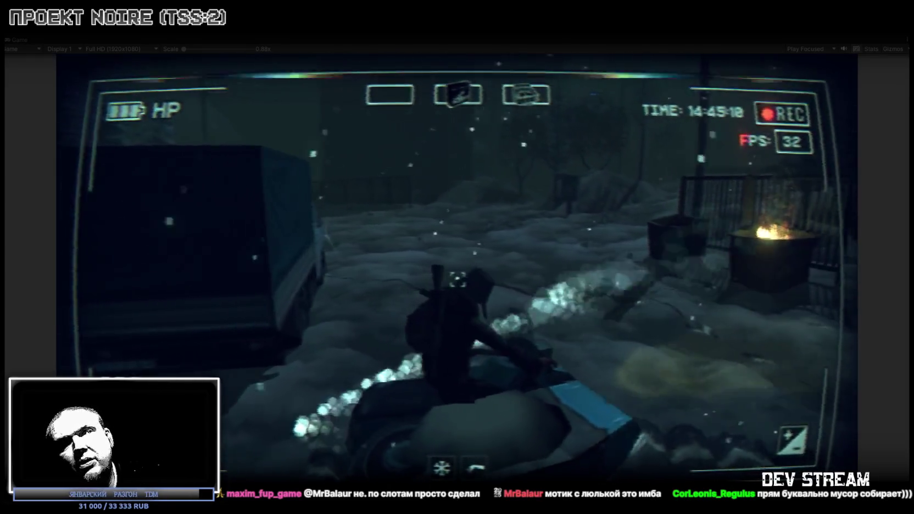
{"action": "key", "text": "a"}
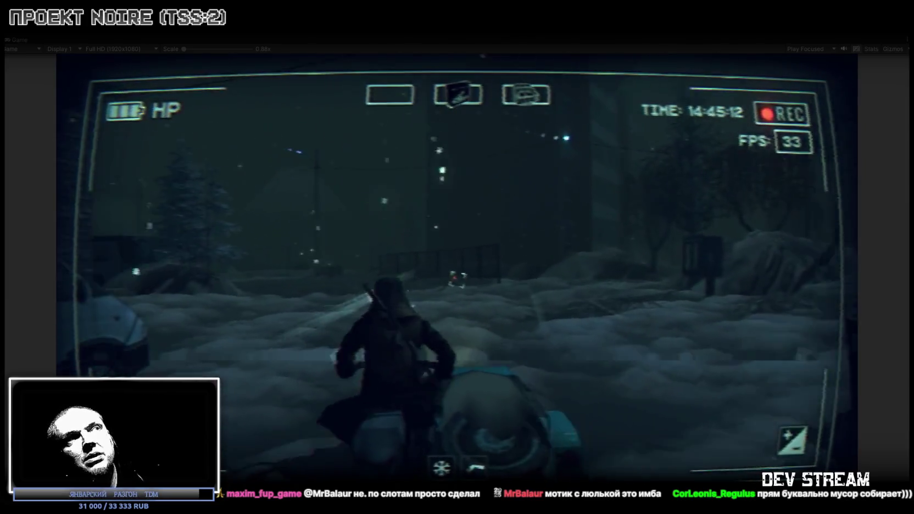
{"action": "key", "text": "d"}
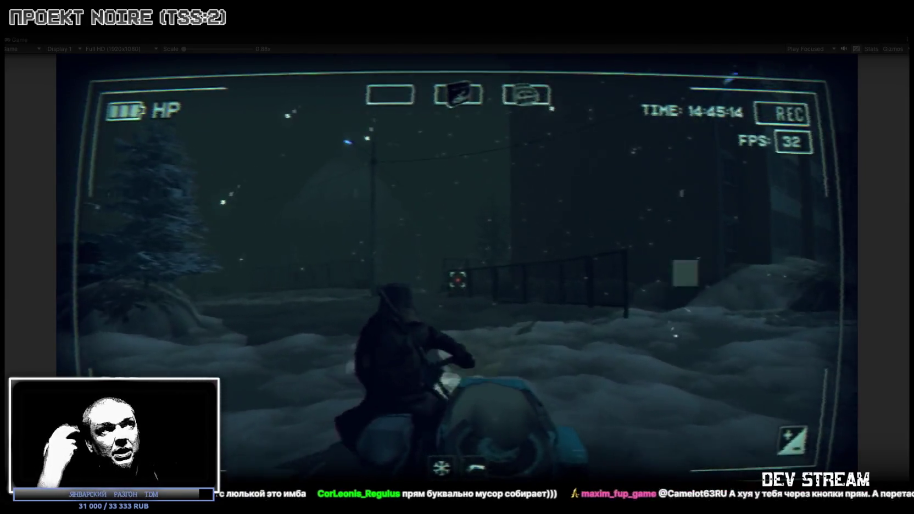
{"action": "key", "text": "a"}
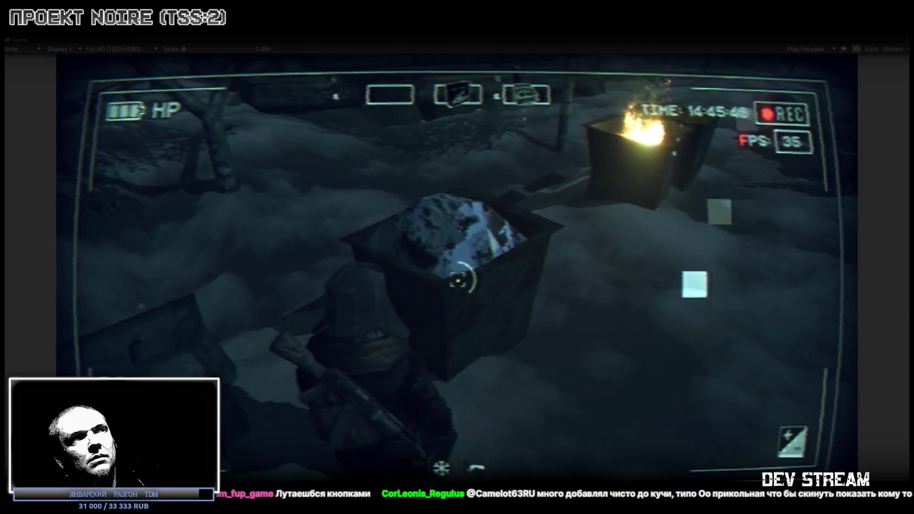
Move the bin's garbage into the bag and use each garbage item
{"action": "key", "text": "Tab"}
{"action": "left_click", "coordinate": [456, 269]}
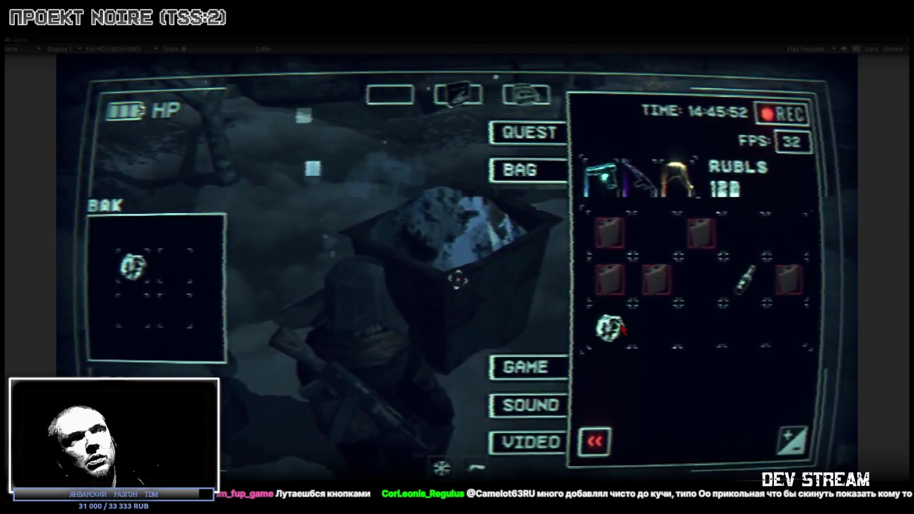
{"action": "left_click_drag", "start_coordinate": [605, 329], "coordinate": [703, 330]}
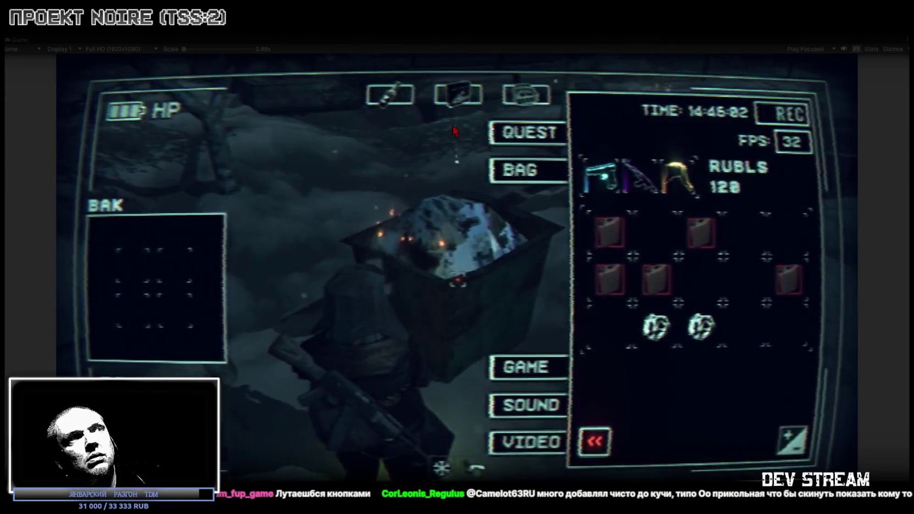
{"action": "left_click", "coordinate": [706, 331]}
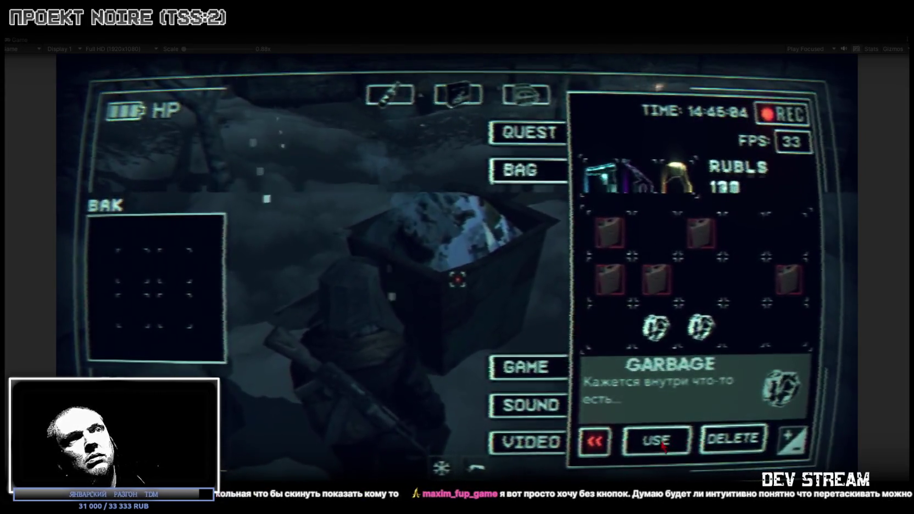
{"action": "left_click", "coordinate": [688, 448]}
{"action": "left_click", "coordinate": [657, 332]}
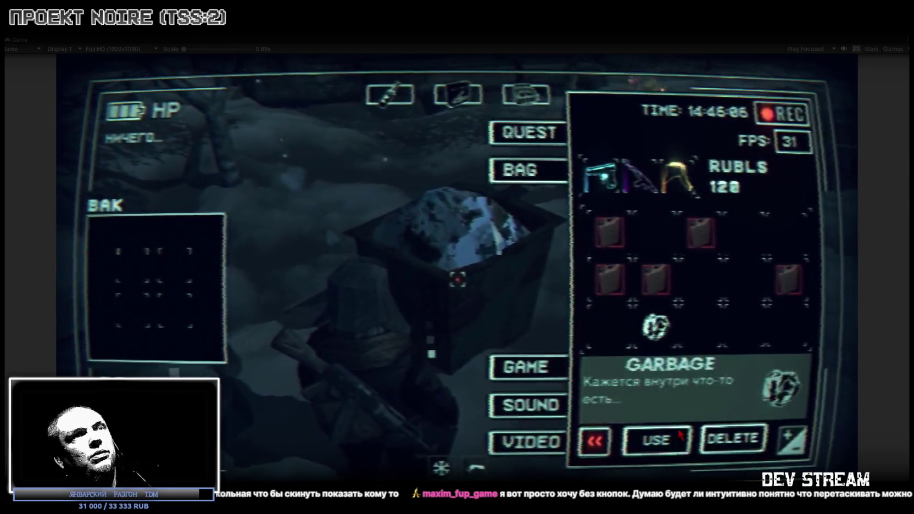
{"action": "left_click", "coordinate": [661, 446]}
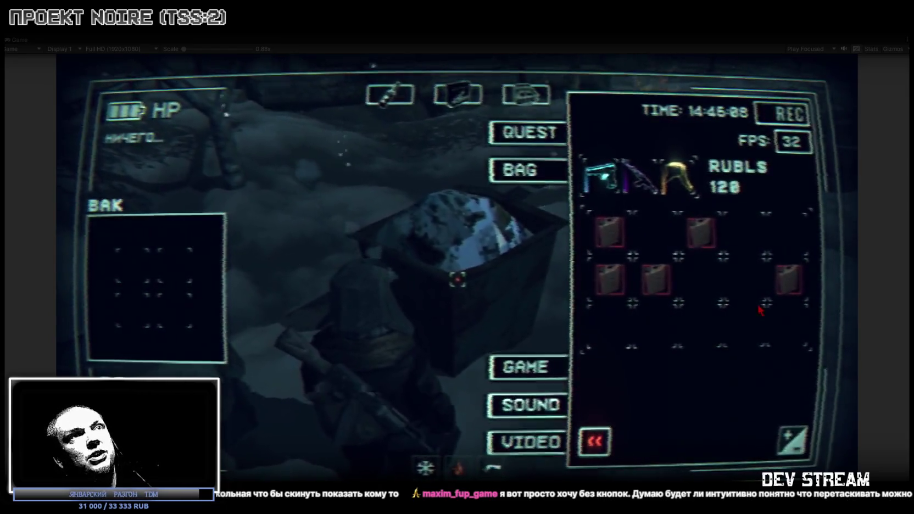
Drop the leftover garbage and yellow clothing item into the bin and close the inventory
{"action": "left_click_drag", "start_coordinate": [183, 261], "coordinate": [181, 262]}
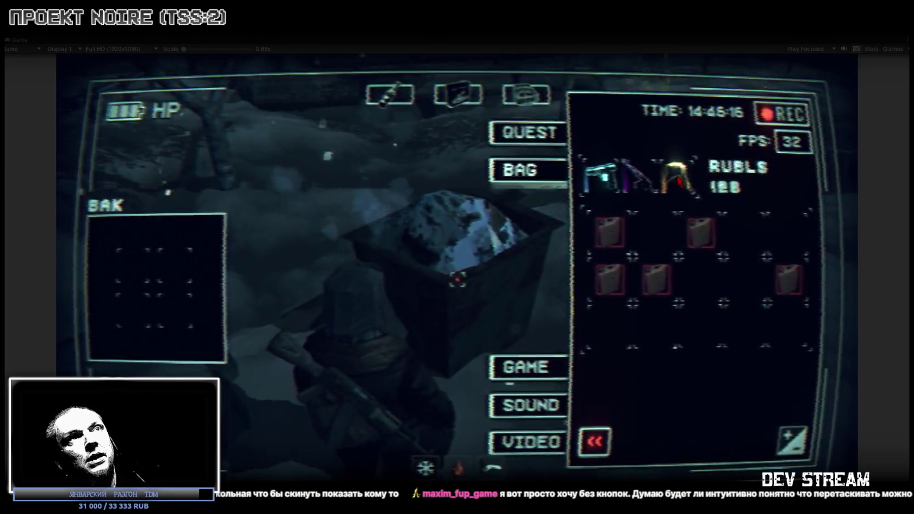
{"action": "left_click_drag", "start_coordinate": [200, 280], "coordinate": [178, 281]}
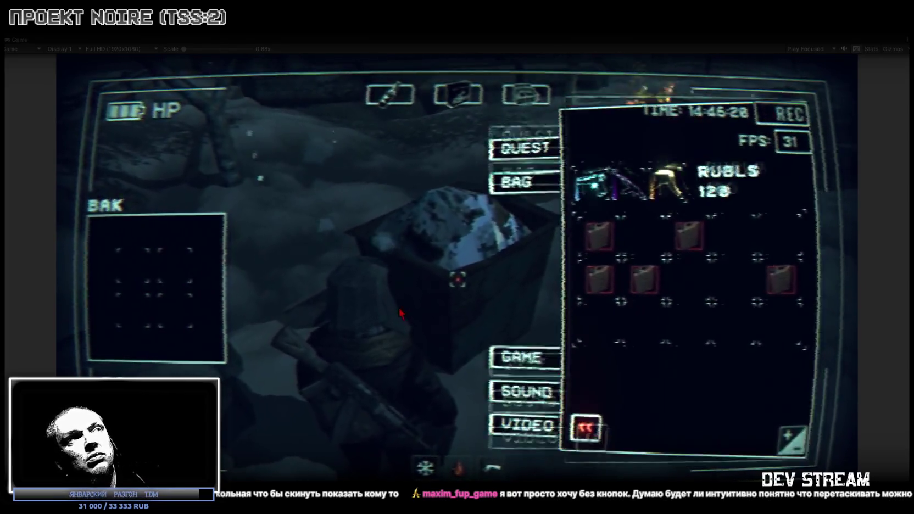
{"action": "left_click", "coordinate": [595, 441]}
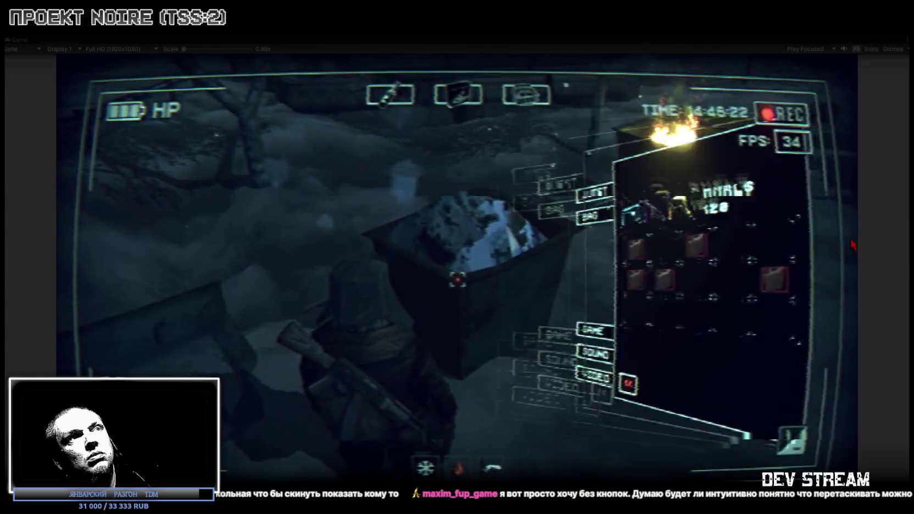
{"action": "key", "text": "Tab"}
Walk past the vehicle along the street and through the doorway to the barred gate
{"action": "key", "text": "w"}
{"action": "key", "text": "w"}
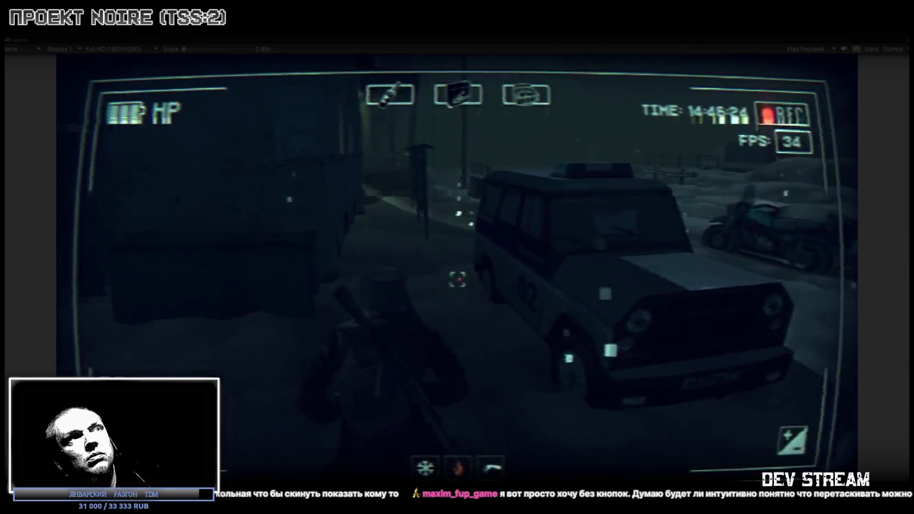
{"action": "key", "text": "w"}
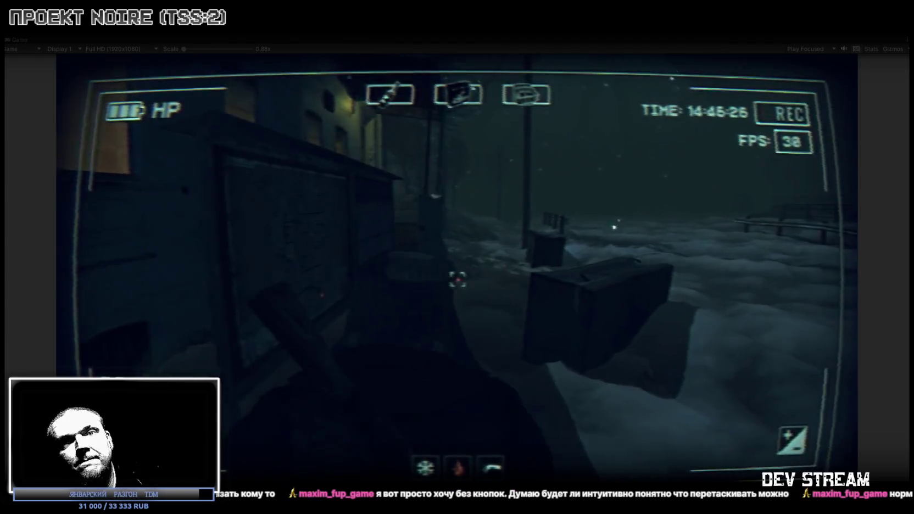
{"action": "key", "text": "w"}
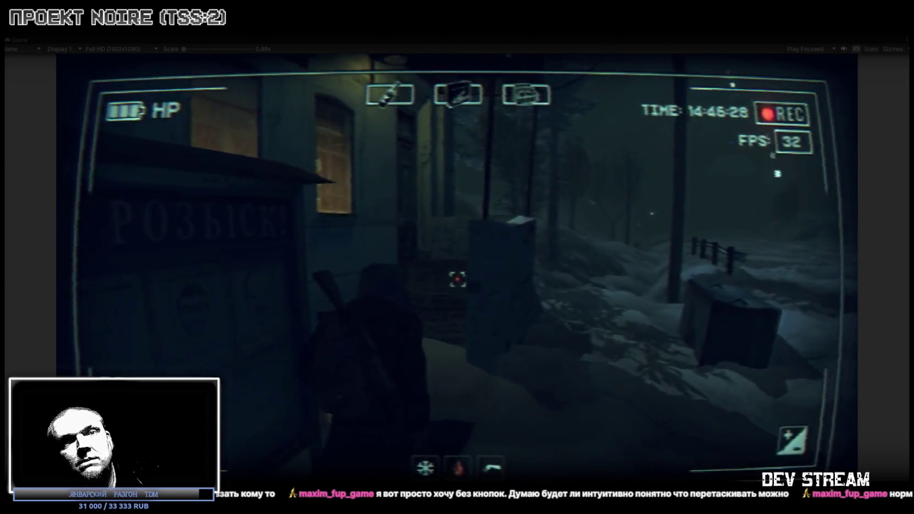
{"action": "key", "text": "w"}
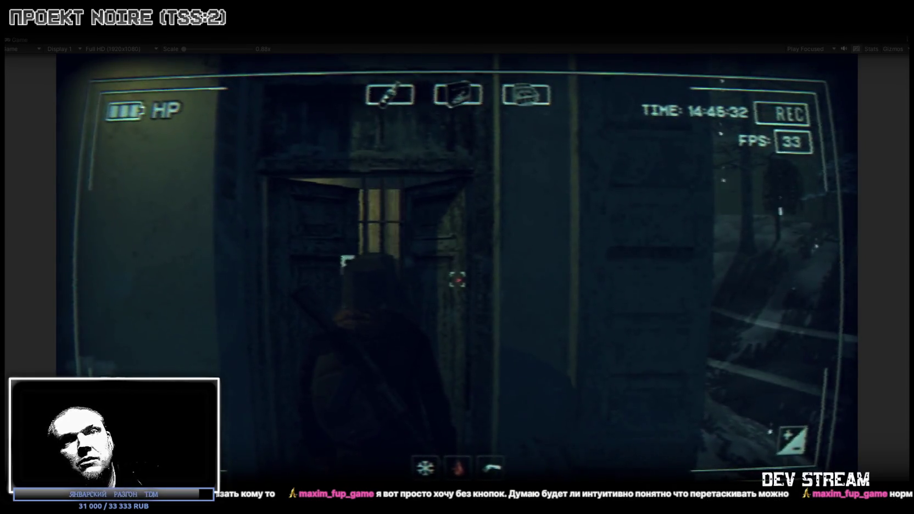
{"action": "key", "text": "w"}
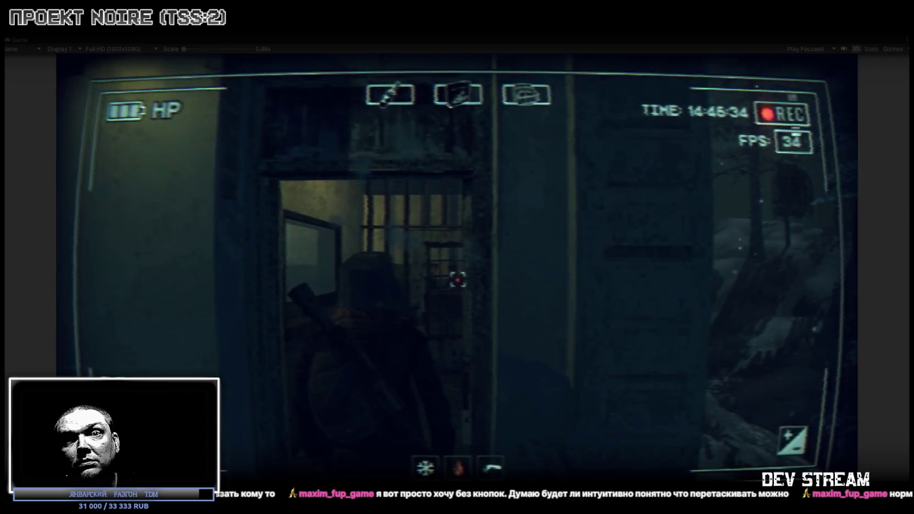
{"action": "key", "text": "w"}
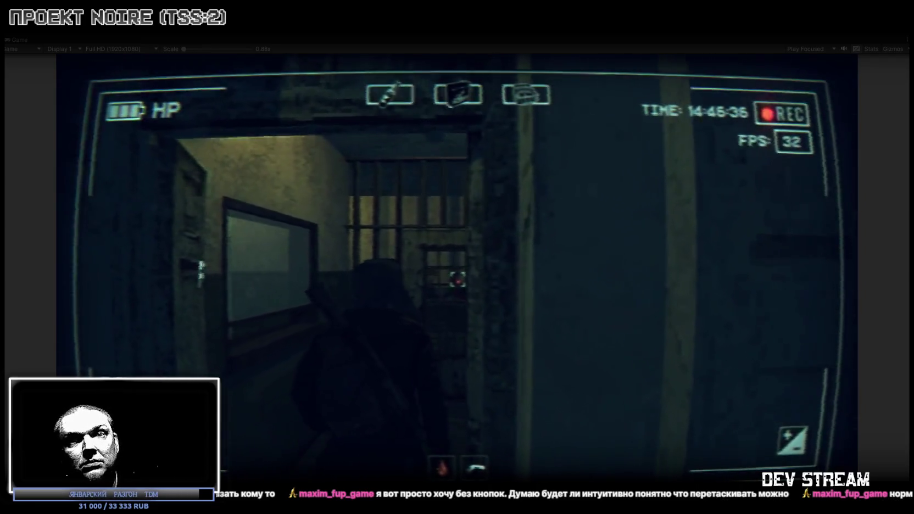
{"action": "key", "text": "w"}
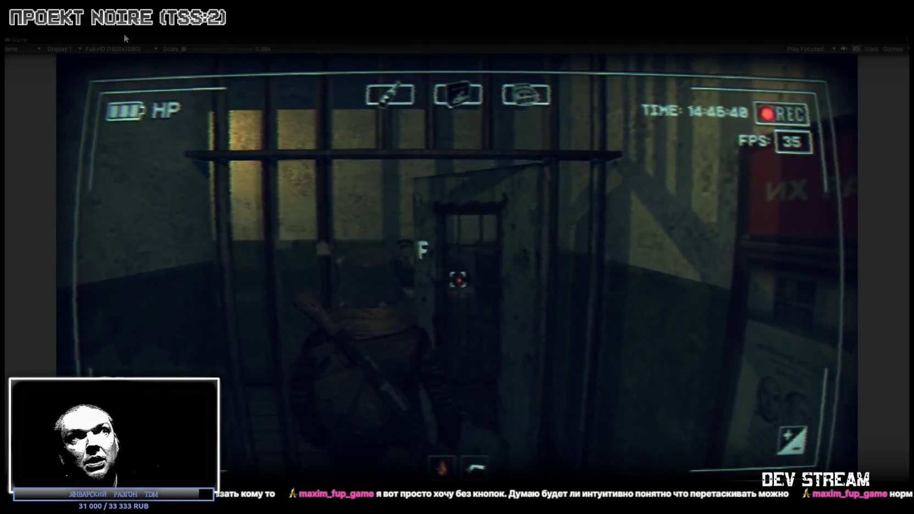
Open the barred gate, cross the dark room, and face the lockers in the locker room
{"action": "key", "text": "f"}
{"action": "key", "text": "w"}
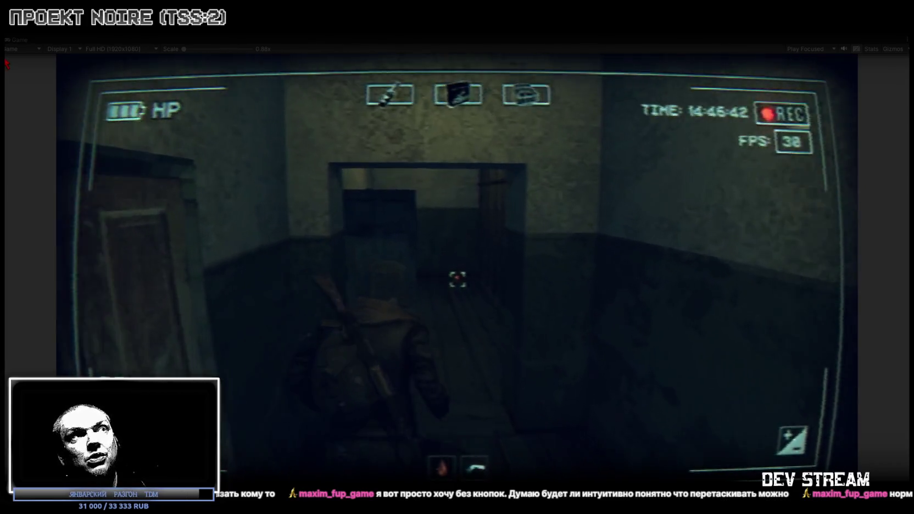
{"action": "key", "text": "w"}
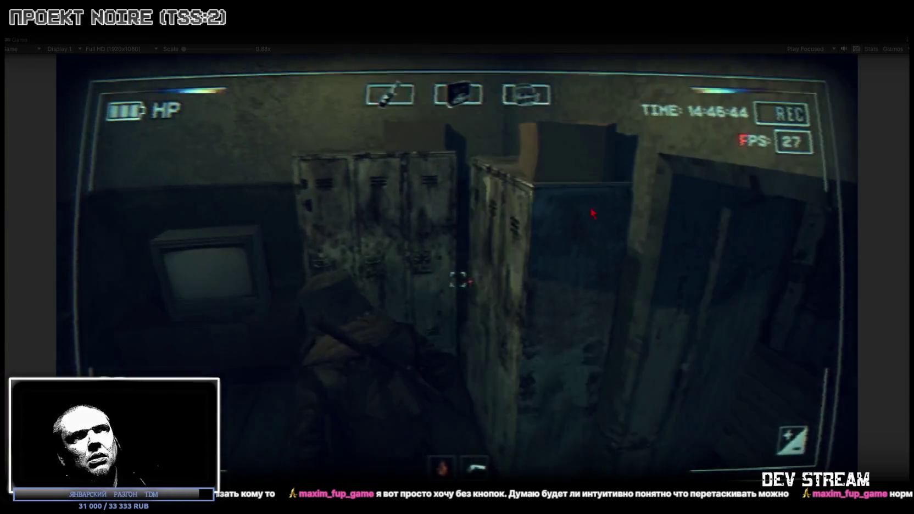
{"action": "key", "text": "w"}
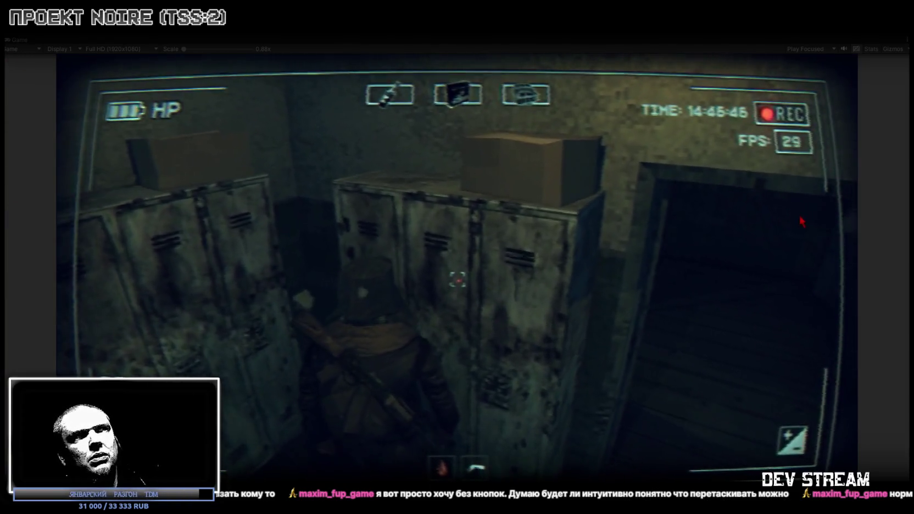
{"action": "key", "text": "w"}
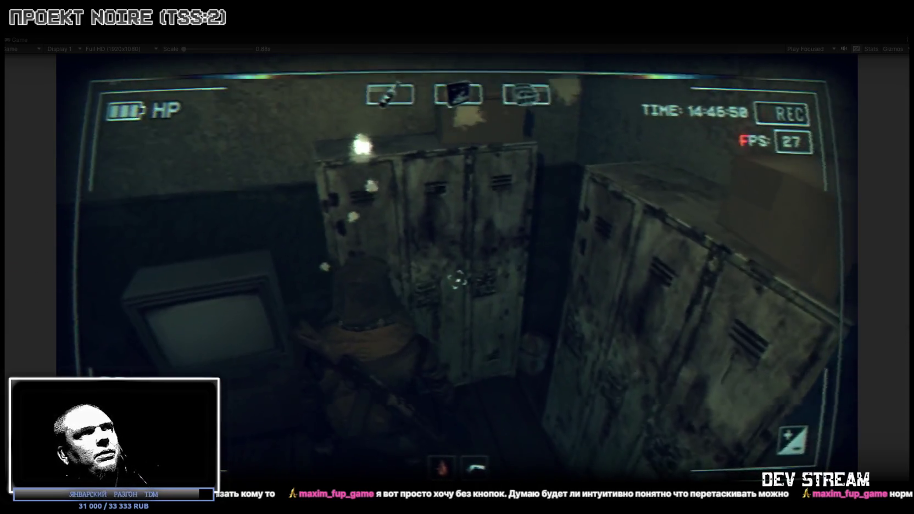
{"action": "left_click", "coordinate": [457, 280]}
Open the first SHKAF locker and move its bandages and floppy disks into the bag
{"action": "key", "text": "e"}
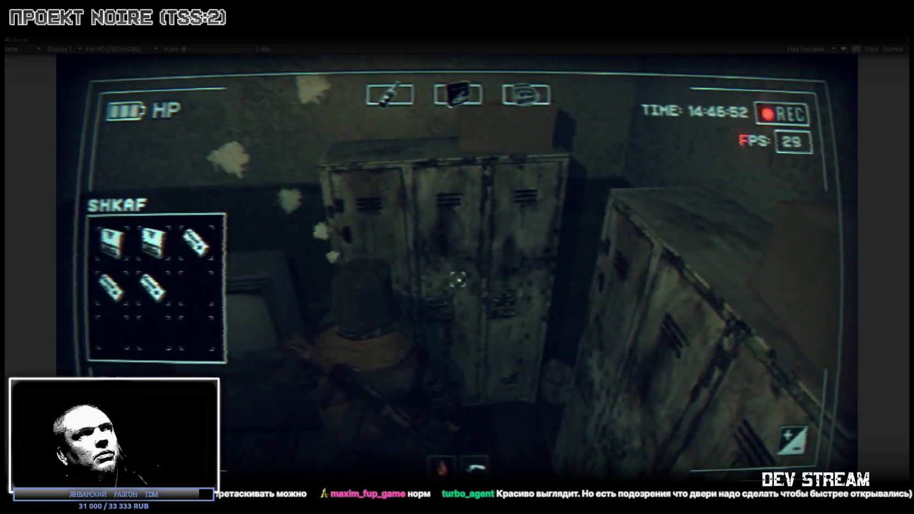
{"action": "key", "text": "Tab"}
{"action": "left_click", "coordinate": [195, 241]}
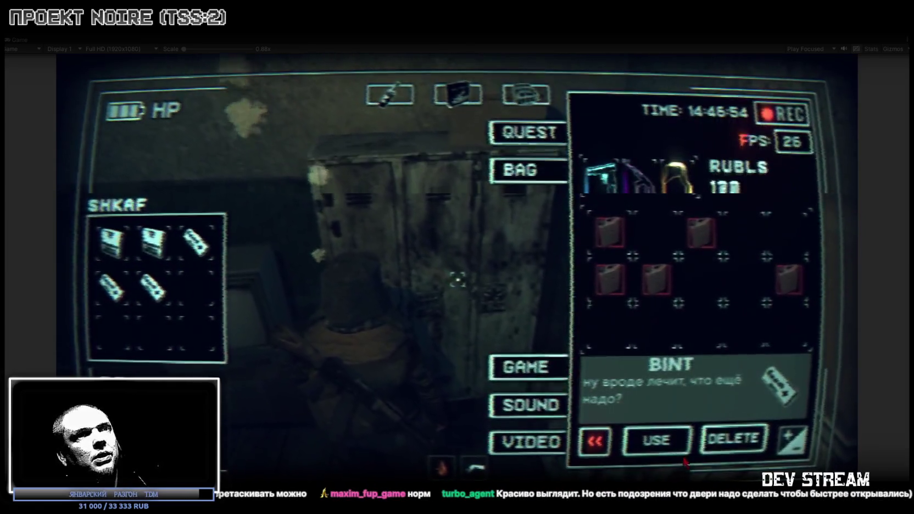
{"action": "left_click", "coordinate": [651, 441]}
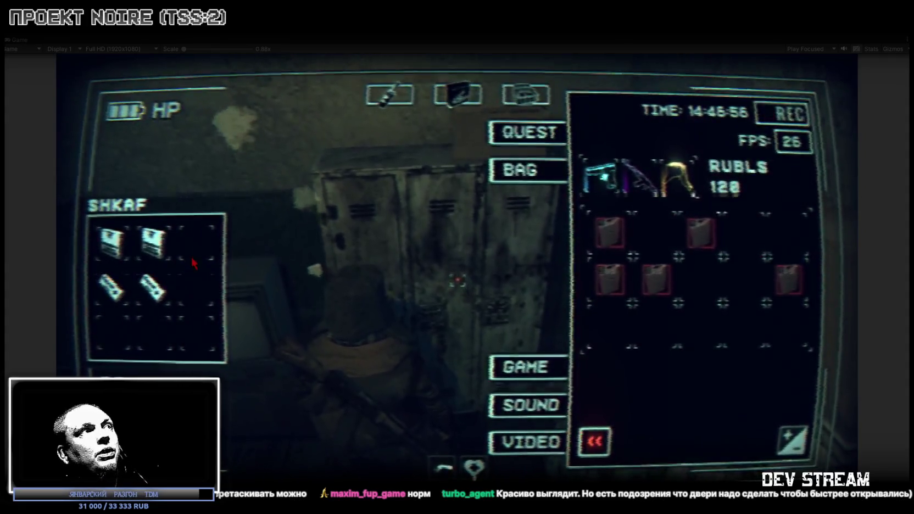
{"action": "left_click", "coordinate": [603, 333]}
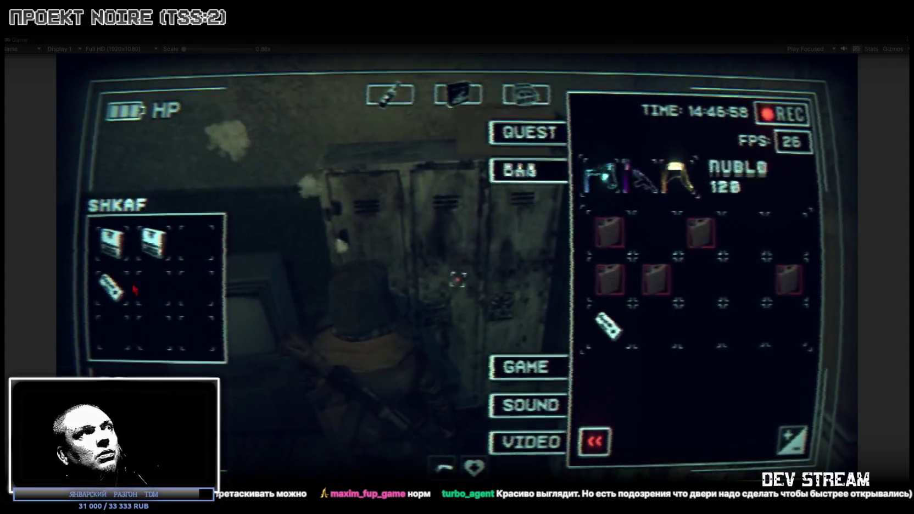
{"action": "left_click_drag", "start_coordinate": [109, 285], "coordinate": [607, 327]}
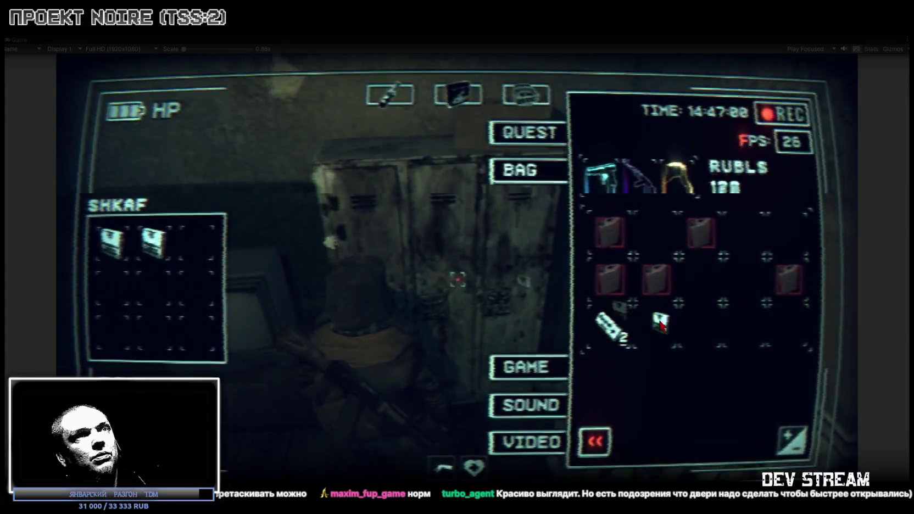
{"action": "left_click_drag", "start_coordinate": [662, 325], "coordinate": [659, 324]}
{"action": "left_click_drag", "start_coordinate": [112, 241], "coordinate": [755, 328]}
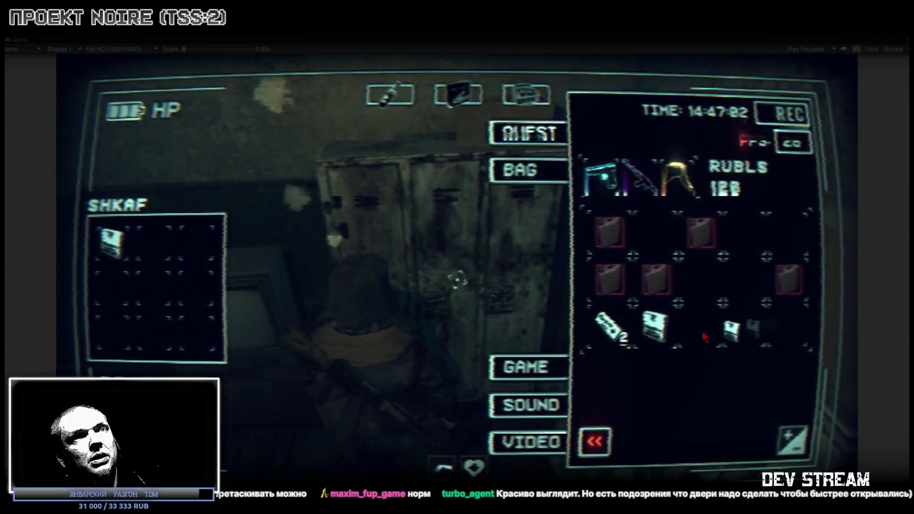
{"action": "left_click", "coordinate": [706, 330]}
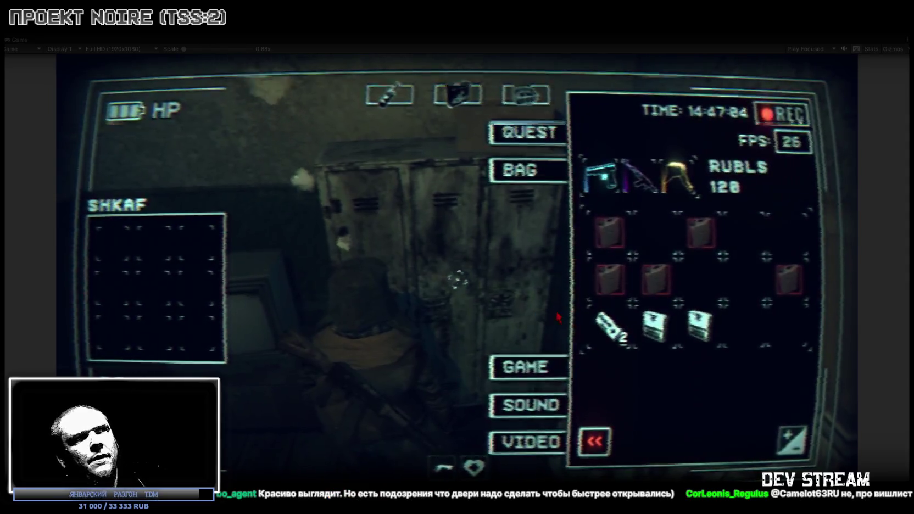
{"action": "key", "text": "Tab"}
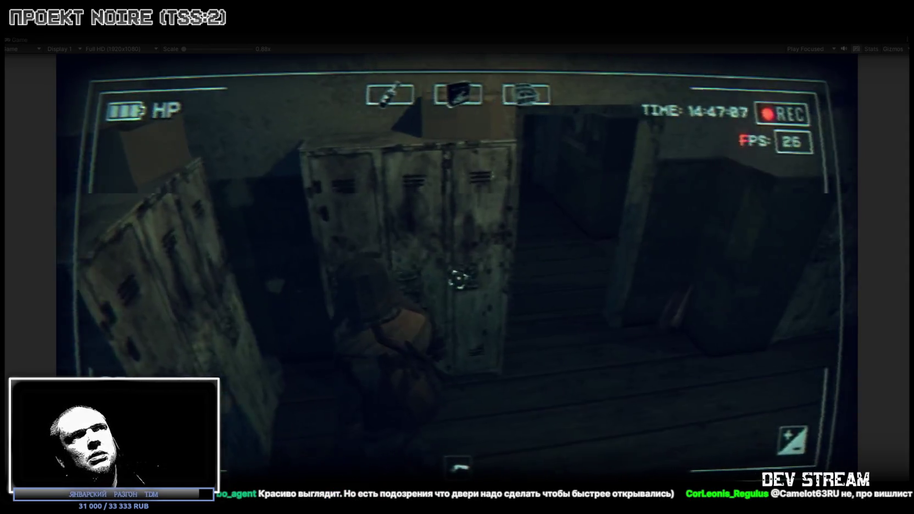
Walk to the next locker, take out its garbage item, and close the inventory
{"action": "key", "text": "w"}
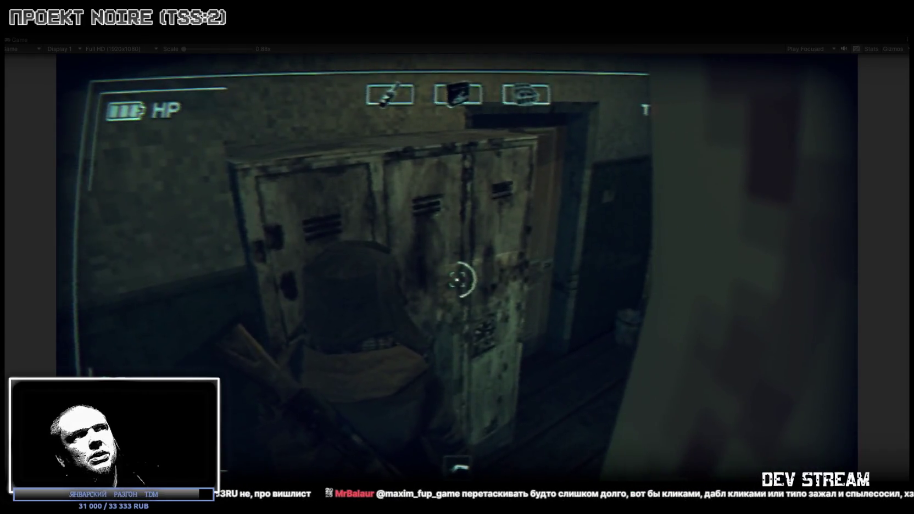
{"action": "key", "text": "e"}
{"action": "key", "text": "Tab"}
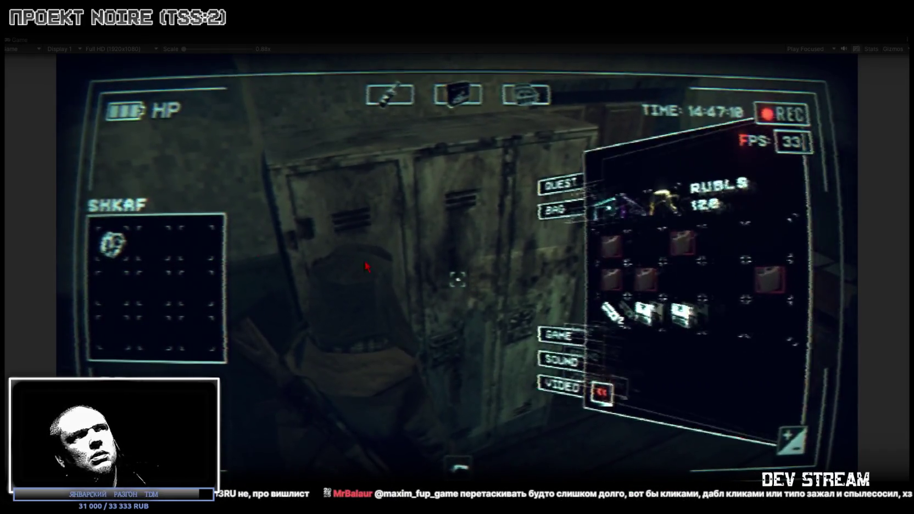
{"action": "left_click", "coordinate": [109, 246]}
{"action": "left_click", "coordinate": [656, 439]}
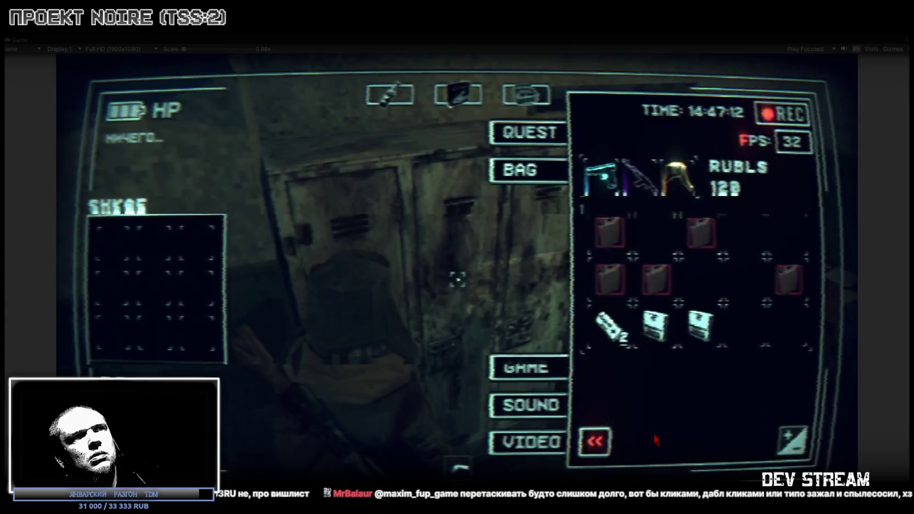
{"action": "key", "text": "Tab"}
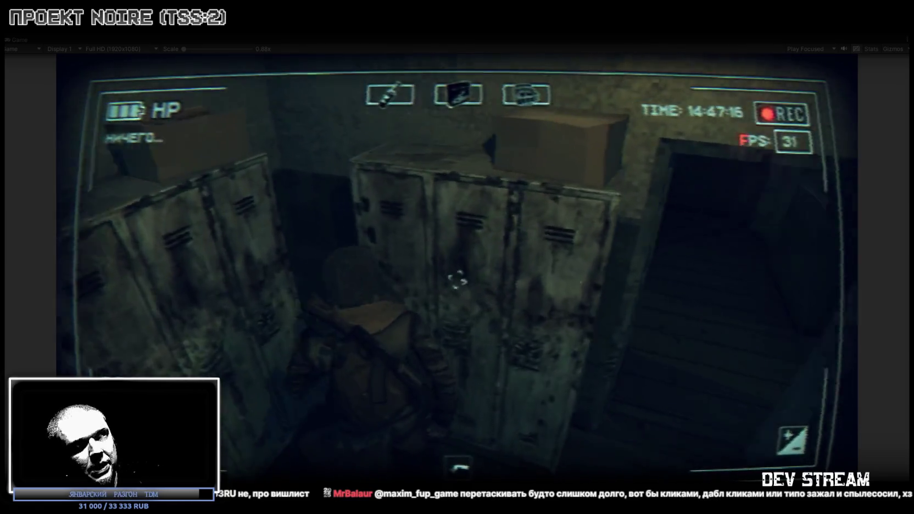
Reopen the locker, remove the remaining garbage, use a bandage to heal, then walk away
{"action": "key", "text": "e"}
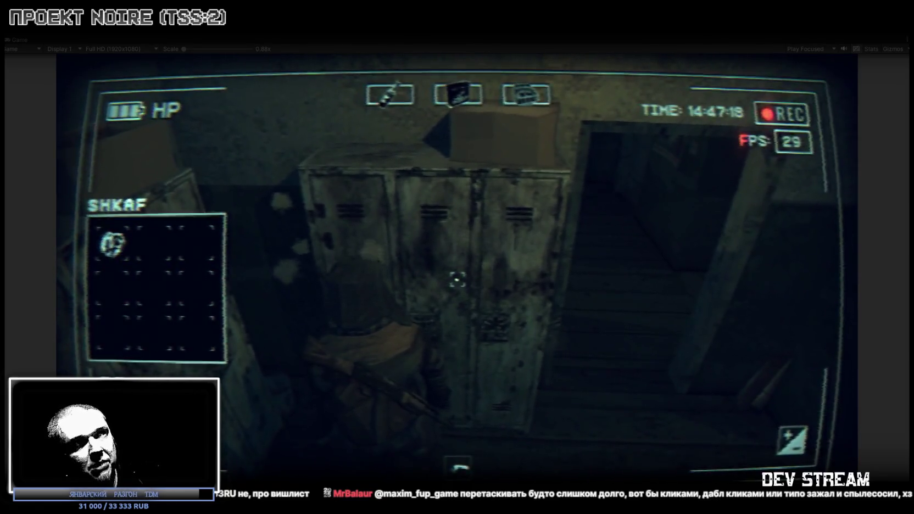
{"action": "key", "text": "Tab"}
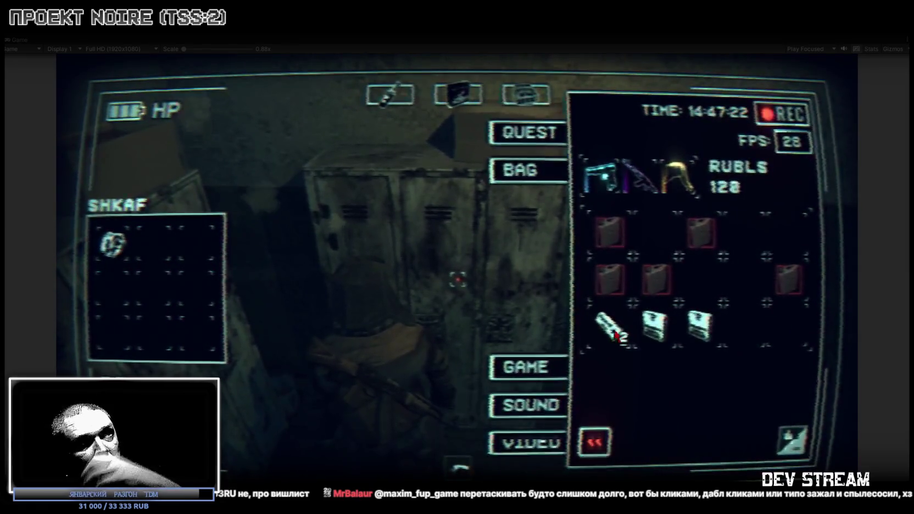
{"action": "left_click", "coordinate": [117, 254]}
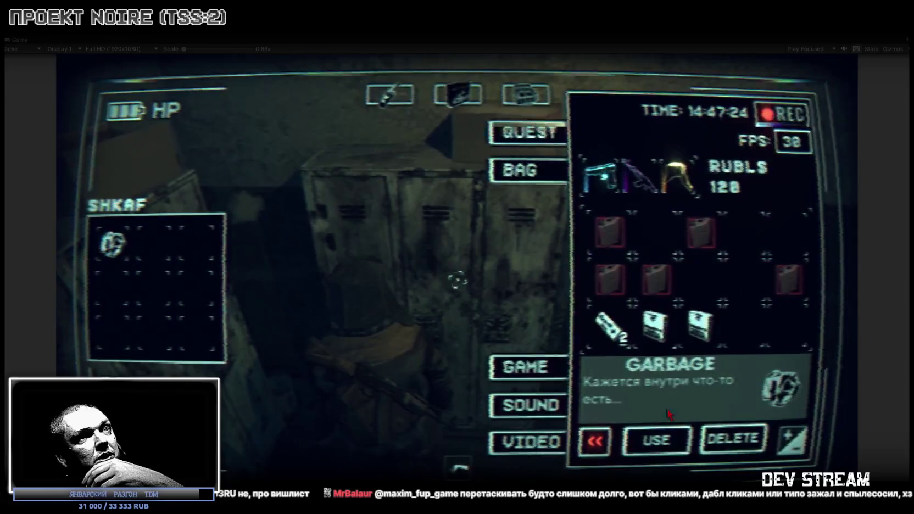
{"action": "left_click", "coordinate": [664, 439]}
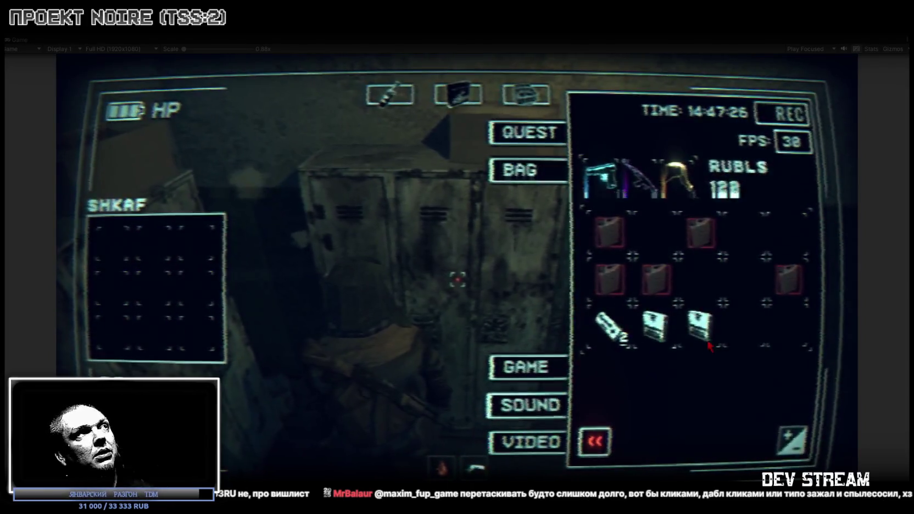
{"action": "left_click", "coordinate": [609, 327]}
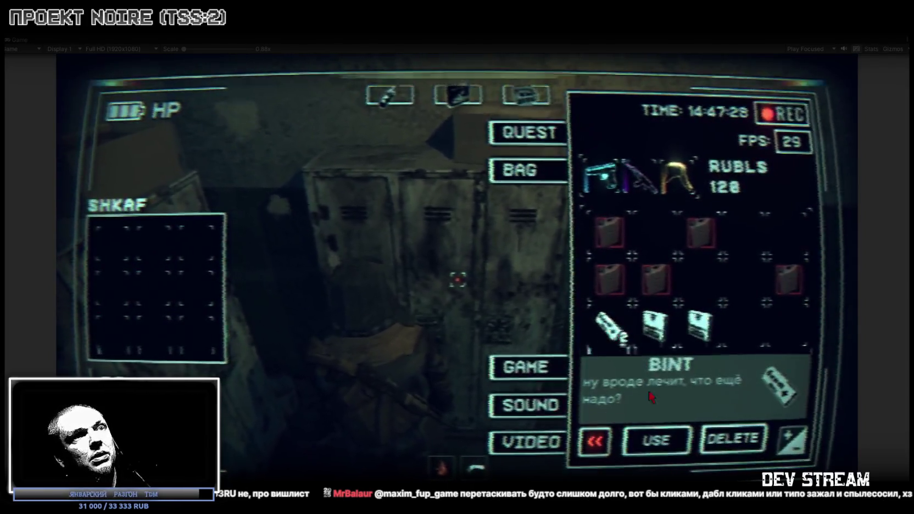
{"action": "left_click", "coordinate": [656, 440]}
{"action": "key", "text": "Tab"}
{"action": "key", "text": "w"}
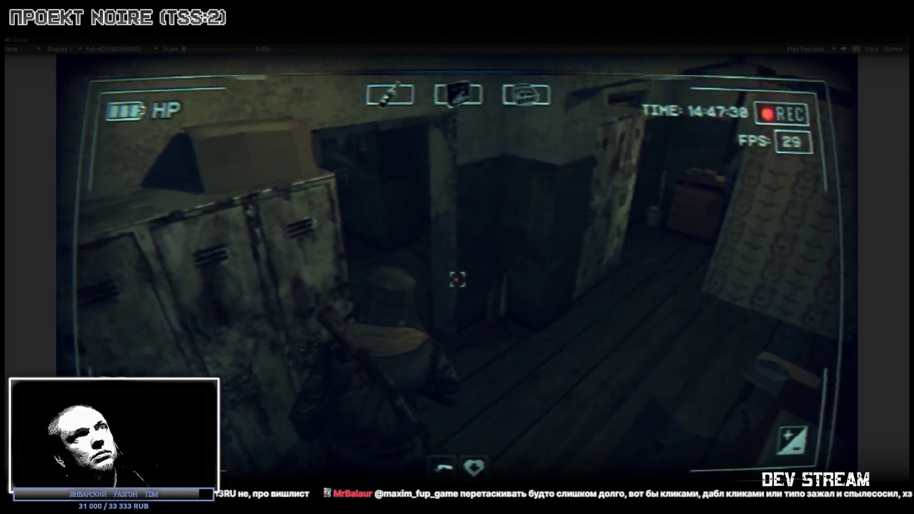
Walk up to the man at the desk and knock him down
{"action": "key", "text": "w"}
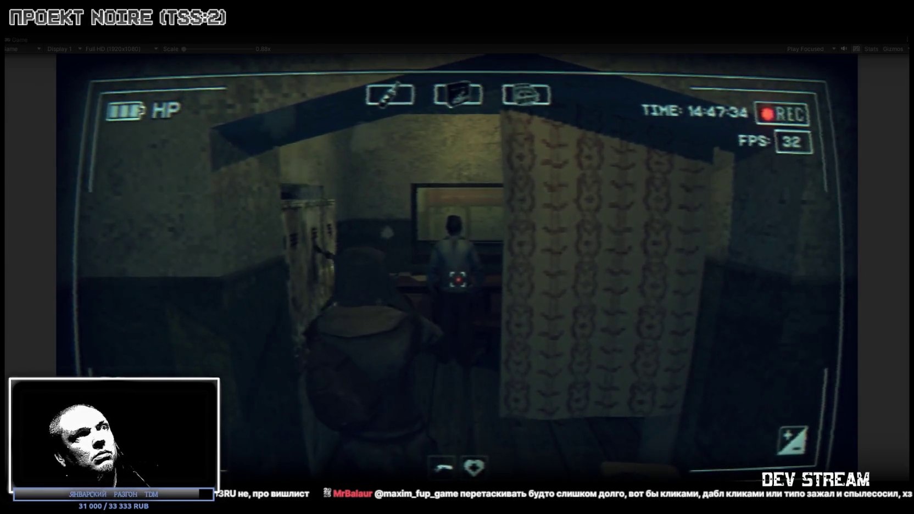
{"action": "key", "text": "w"}
{"action": "key", "text": "w"}
{"action": "left_click", "coordinate": [457, 280]}
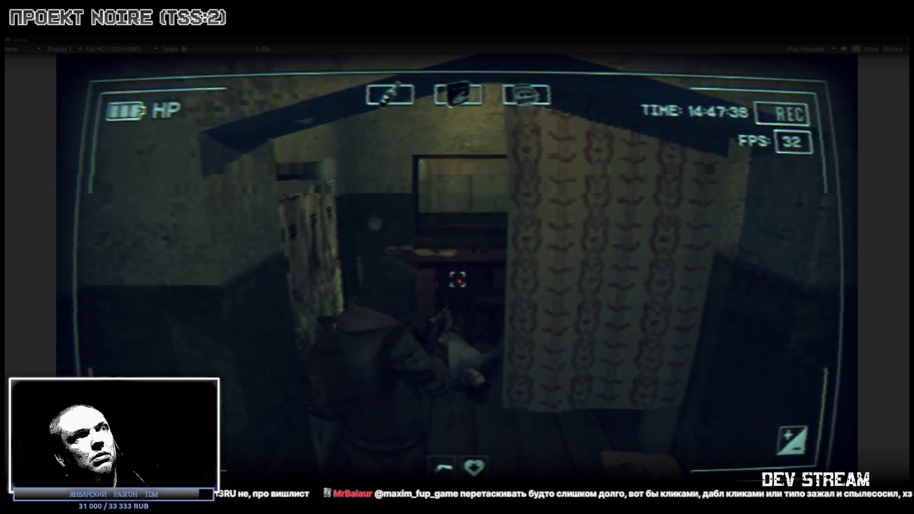
{"action": "key", "text": "w"}
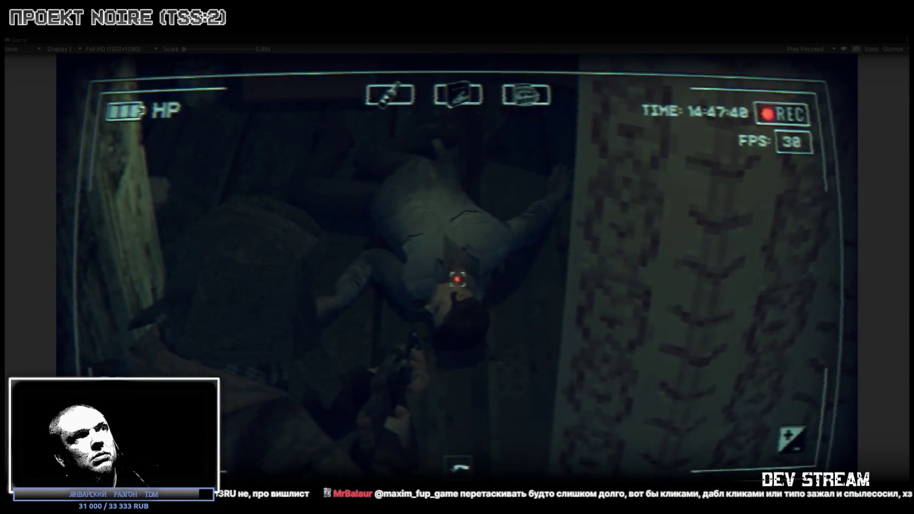
Go down the corridor, through the wooden double door, and across the rooftop toward the motorcycle
{"action": "key", "text": "w"}
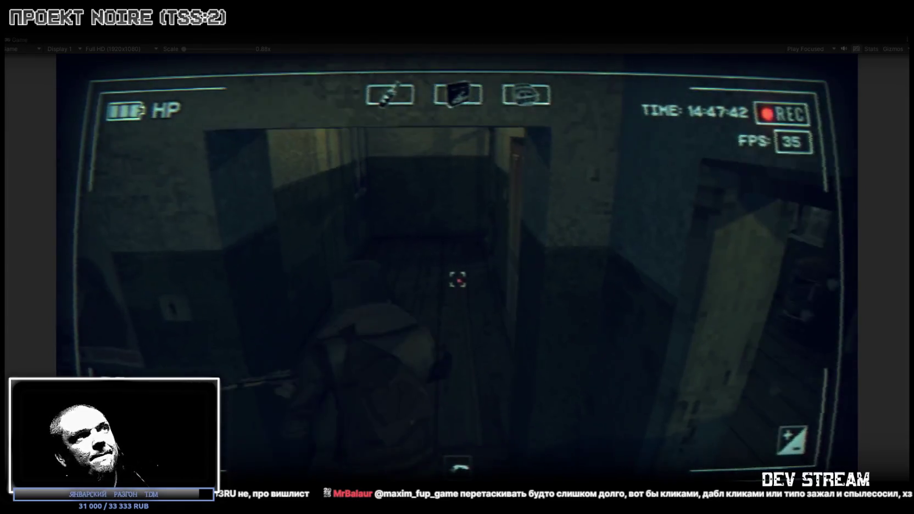
{"action": "key", "text": "w"}
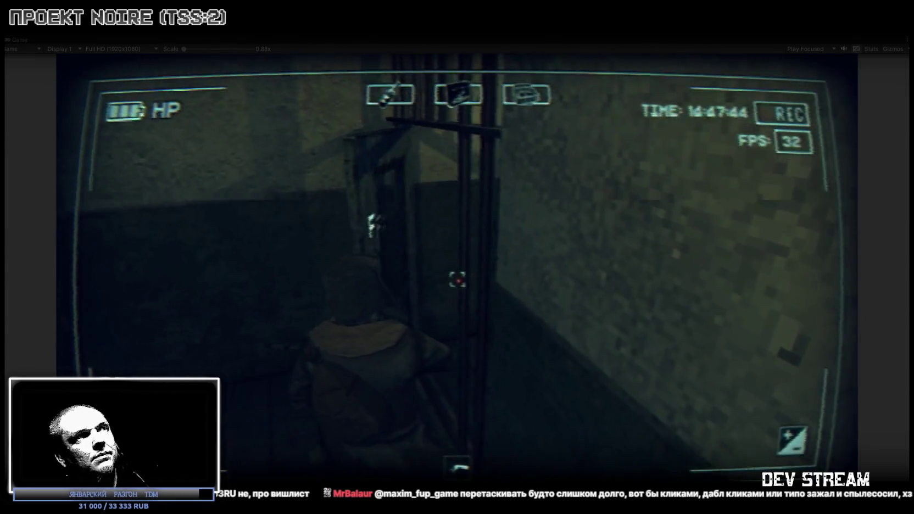
{"action": "key", "text": "w"}
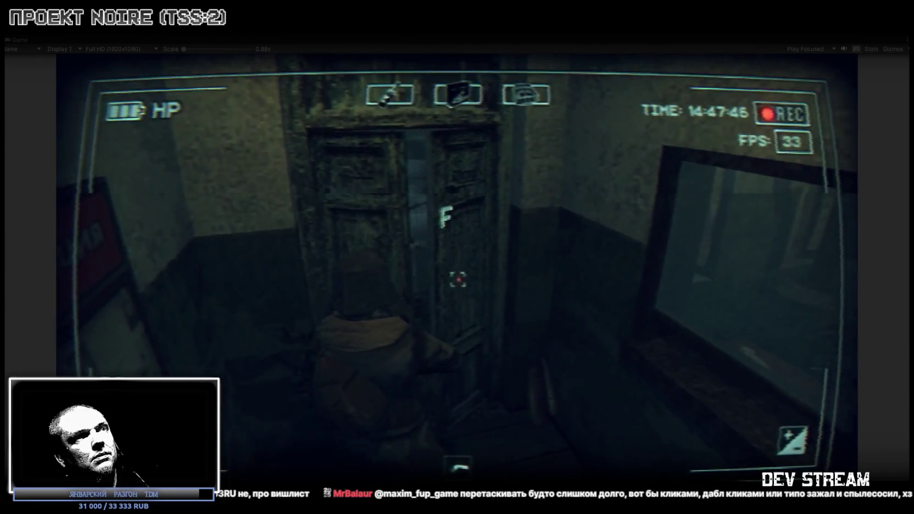
{"action": "key", "text": "f"}
{"action": "key", "text": "w"}
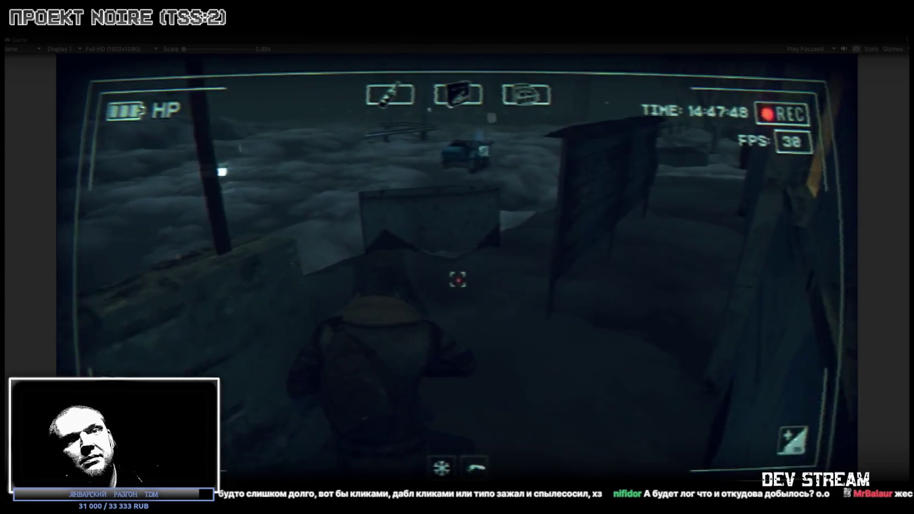
{"action": "key", "text": "w"}
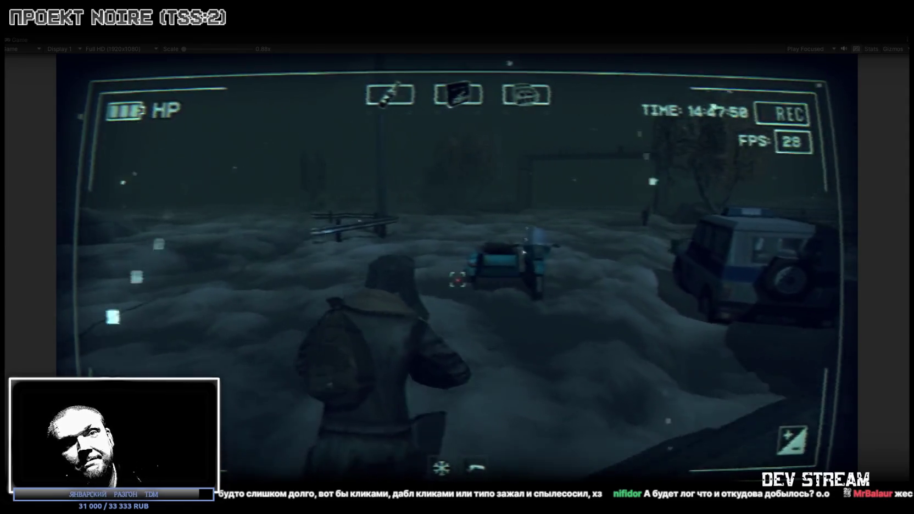
{"action": "key", "text": "w"}
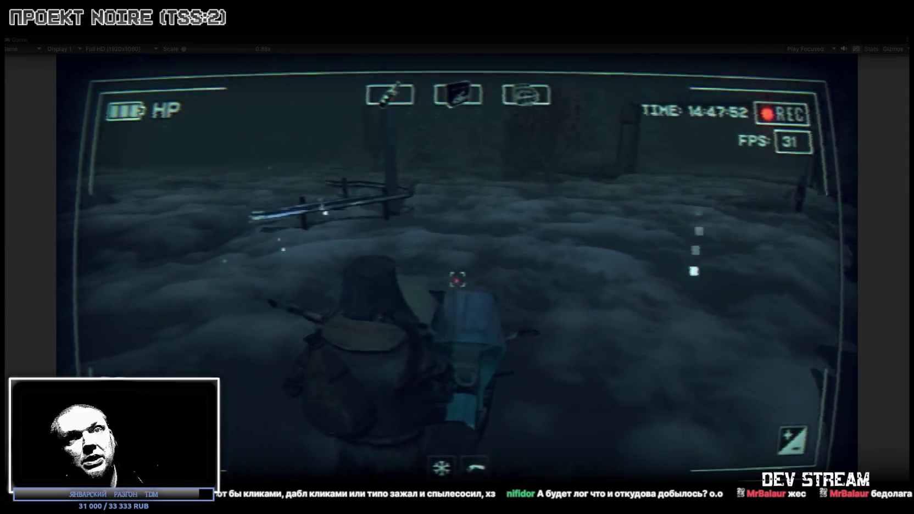
Mount the sidecar motorcycle and ride through town, checking the inventory along the way
{"action": "key", "text": "w"}
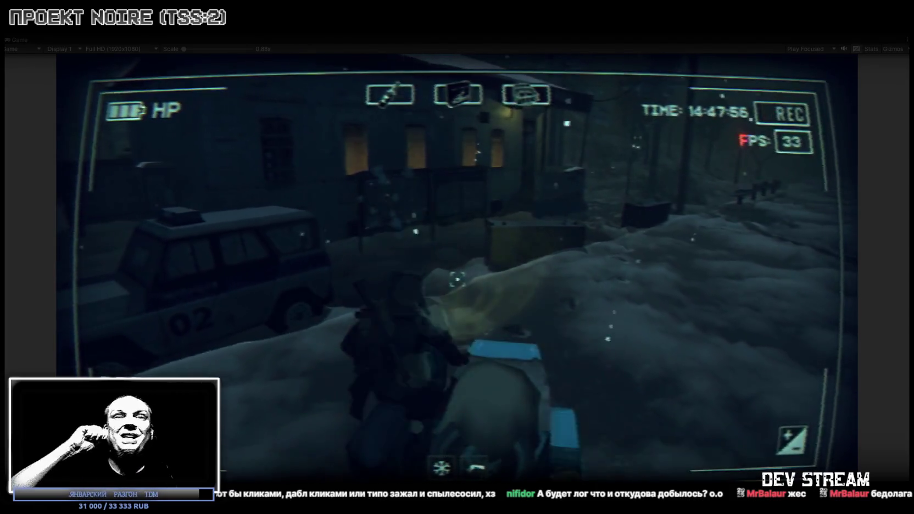
{"action": "key", "text": "e"}
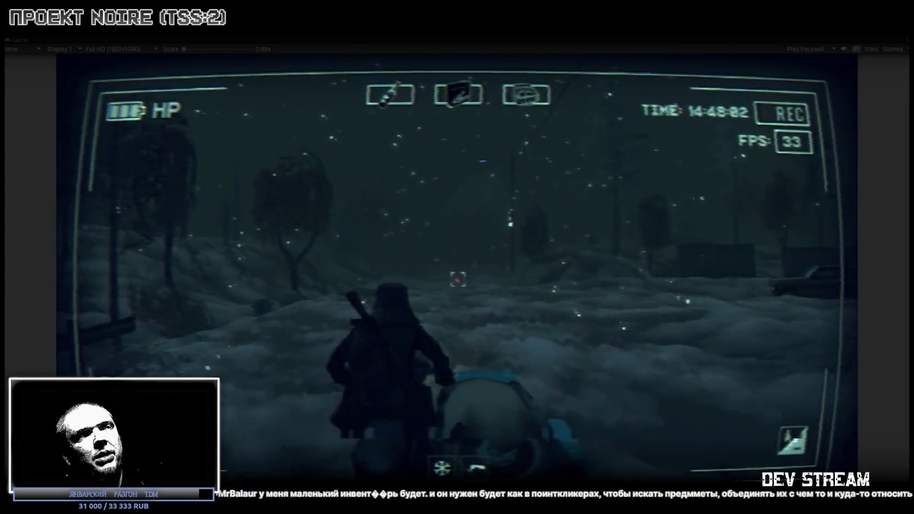
{"action": "key", "text": "Tab"}
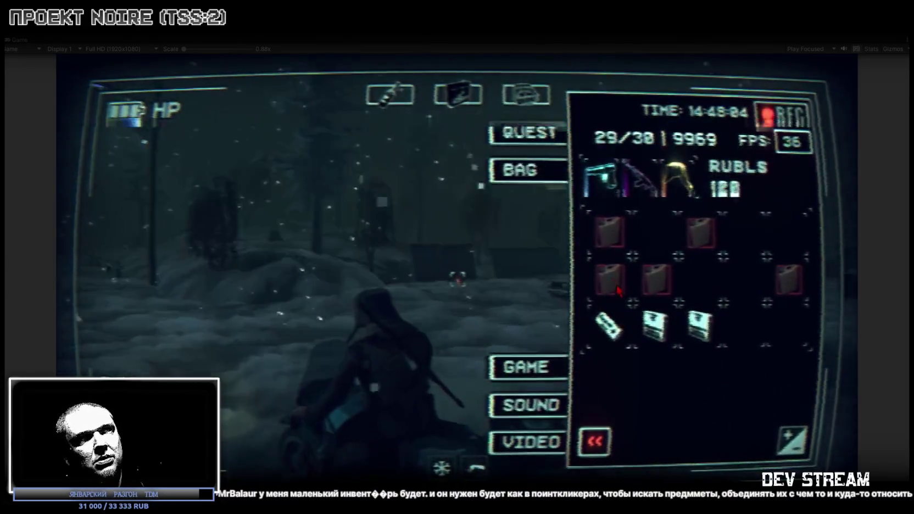
{"action": "key", "text": "Tab"}
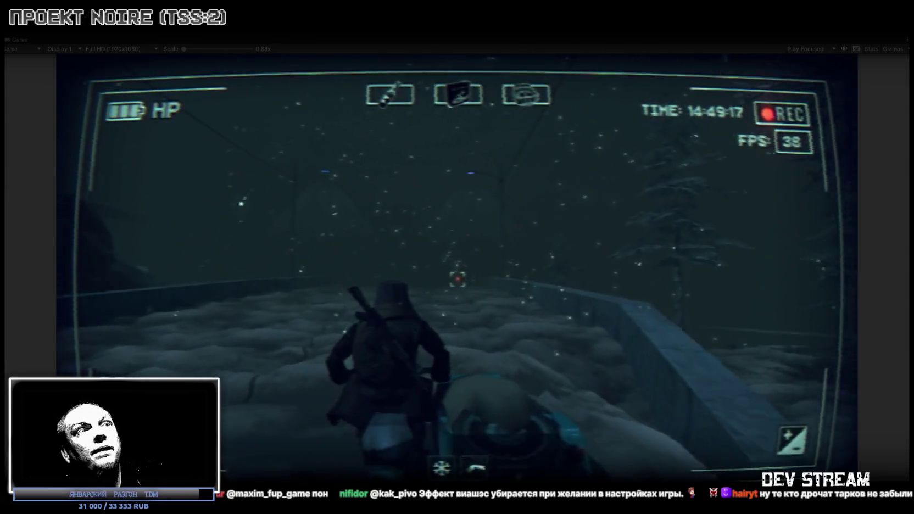
{"action": "key", "text": "Tab"}
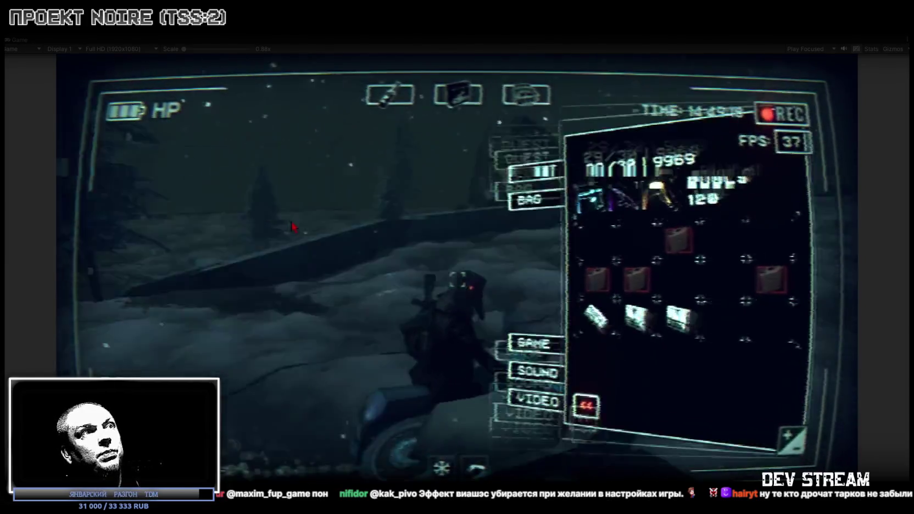
Ride on with the inventory shown, then switch from the game to the Steam library
{"action": "key", "text": "Tab"}
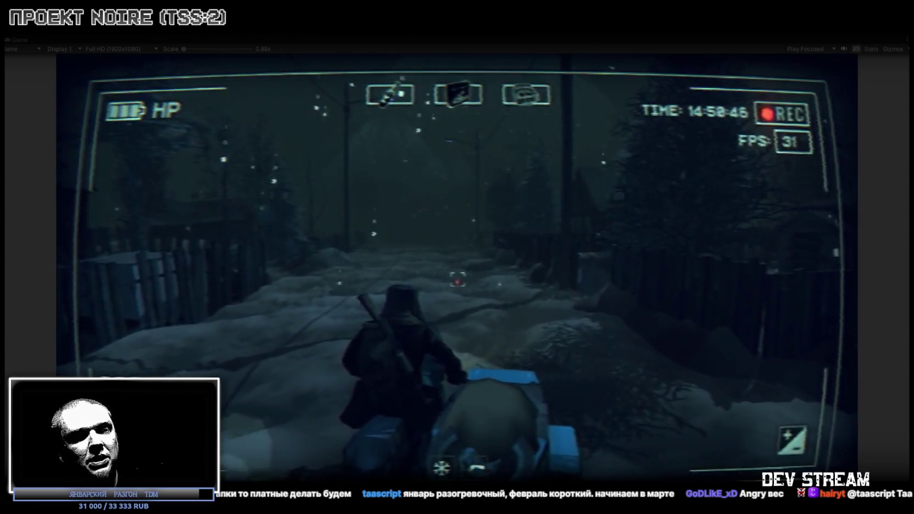
{"action": "key", "text": "alt+Tab"}
{"action": "scroll", "coordinate": [41, 145], "scroll_direction": "up", "scroll_amount": 5}
Find Peripeteia in the library, open its store page, and enlarge the second screenshot
{"action": "scroll", "coordinate": [44, 149], "scroll_direction": "up", "scroll_amount": 5}
{"action": "scroll", "coordinate": [43, 151], "scroll_direction": "up", "scroll_amount": 5}
{"action": "scroll", "coordinate": [42, 153], "scroll_direction": "up", "scroll_amount": 5}
{"action": "scroll", "coordinate": [43, 153], "scroll_direction": "up", "scroll_amount": 5}
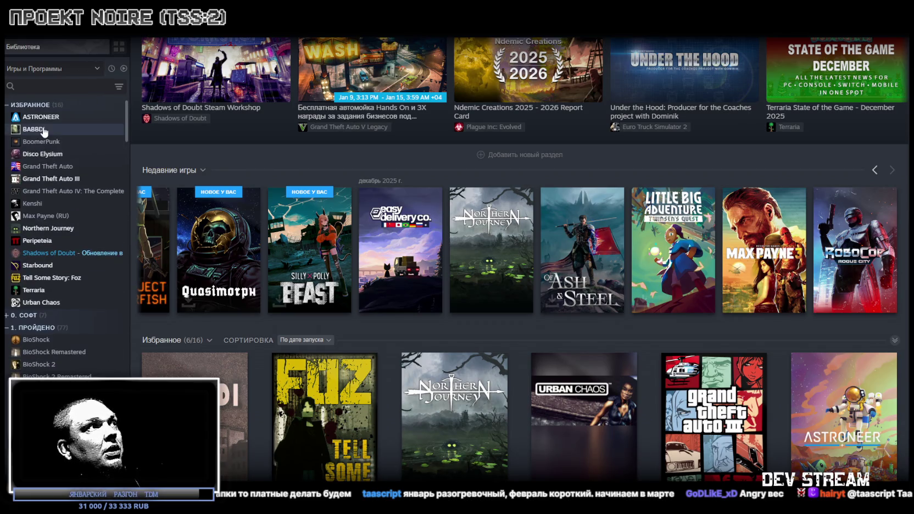
{"action": "left_click", "coordinate": [38, 240]}
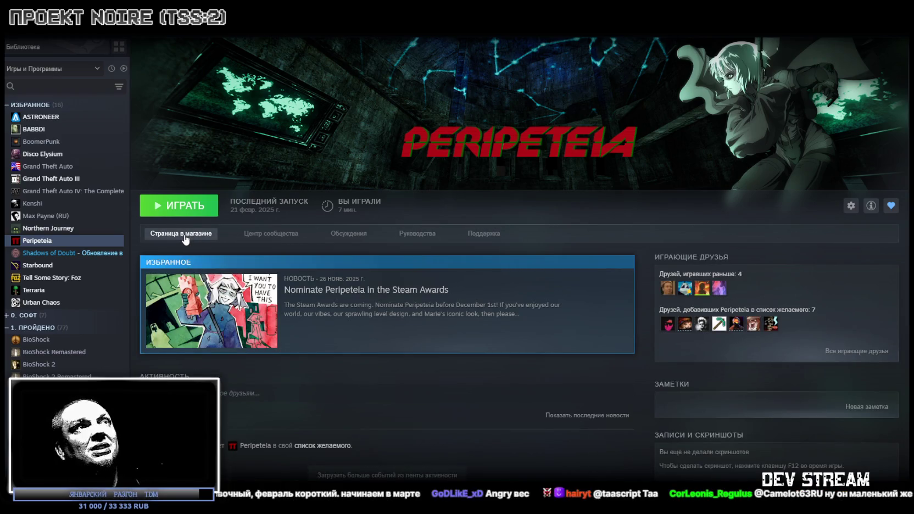
{"action": "left_click", "coordinate": [183, 235]}
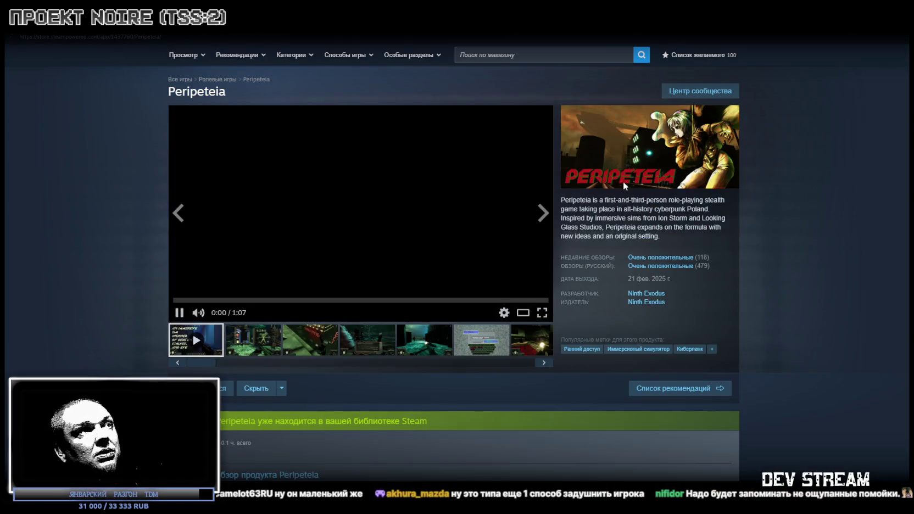
{"action": "mouse_move", "coordinate": [198, 313]}
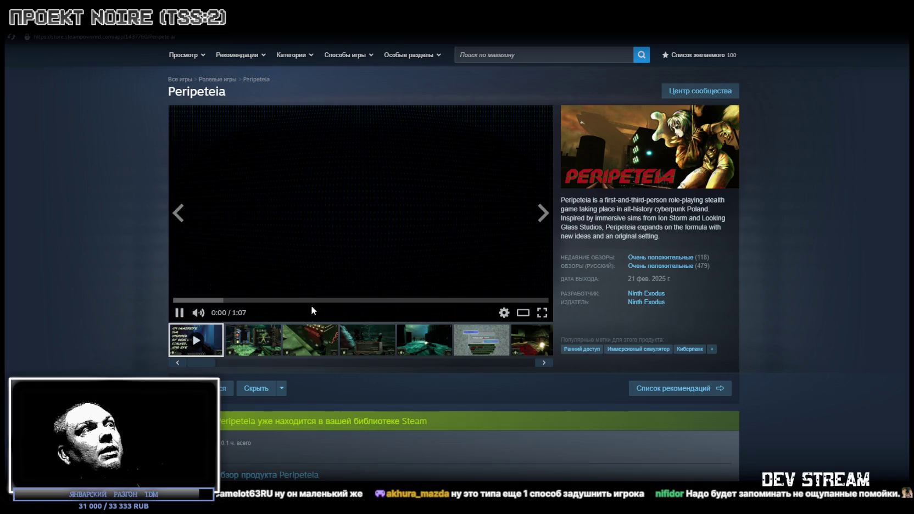
{"action": "left_click", "coordinate": [254, 345]}
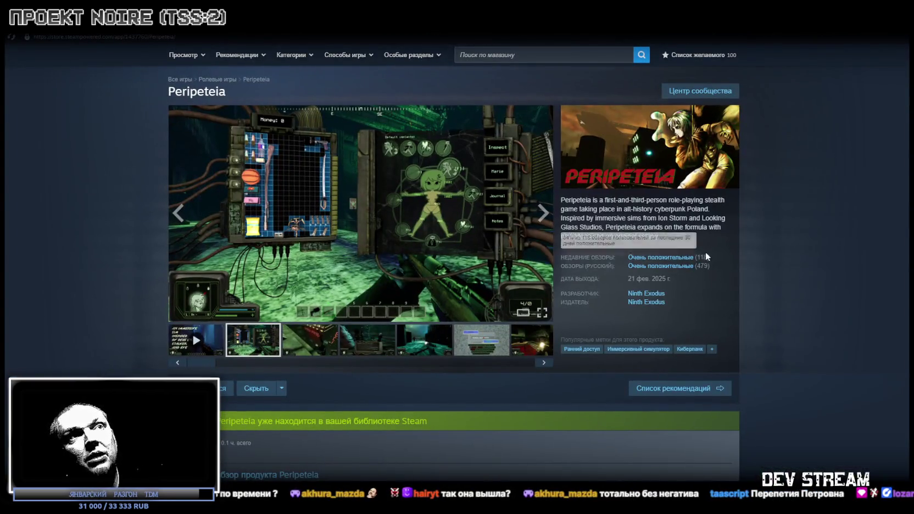
Scroll through Peripeteia's store page details and return to the top of the page
{"action": "scroll", "coordinate": [705, 252], "scroll_direction": "down", "scroll_amount": 5}
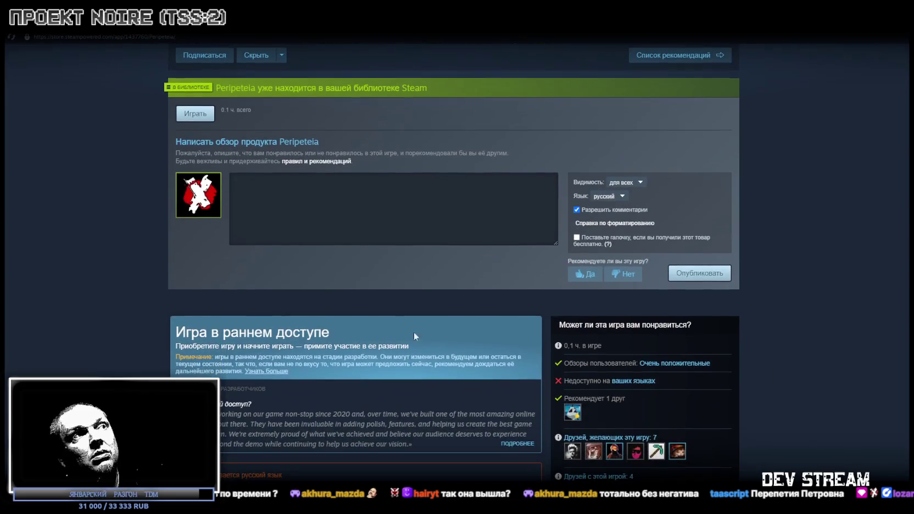
{"action": "left_click_drag", "start_coordinate": [235, 330], "coordinate": [384, 373]}
{"action": "scroll", "coordinate": [730, 396], "scroll_direction": "down", "scroll_amount": 4}
{"action": "scroll", "coordinate": [703, 420], "scroll_direction": "up", "scroll_amount": 2}
{"action": "scroll", "coordinate": [720, 401], "scroll_direction": "down", "scroll_amount": 2}
{"action": "left_click", "coordinate": [715, 362]}
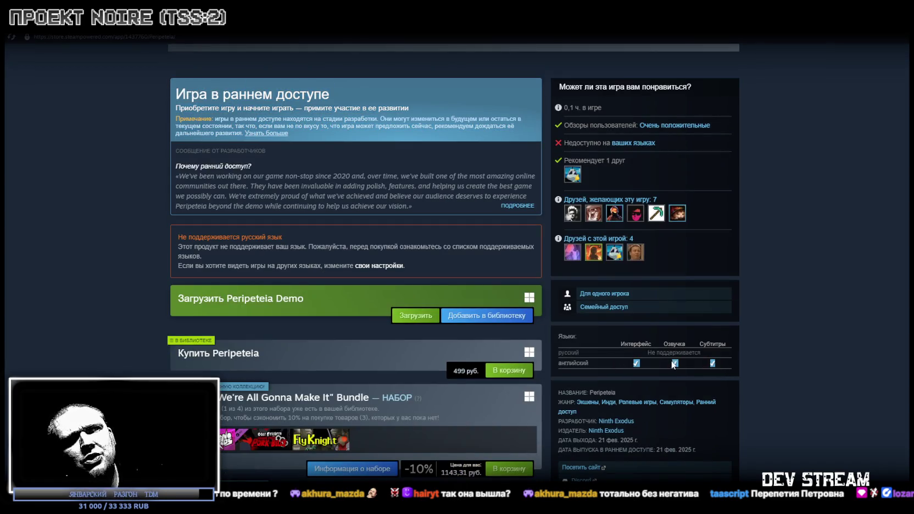
{"action": "scroll", "coordinate": [657, 360], "scroll_direction": "up", "scroll_amount": 10}
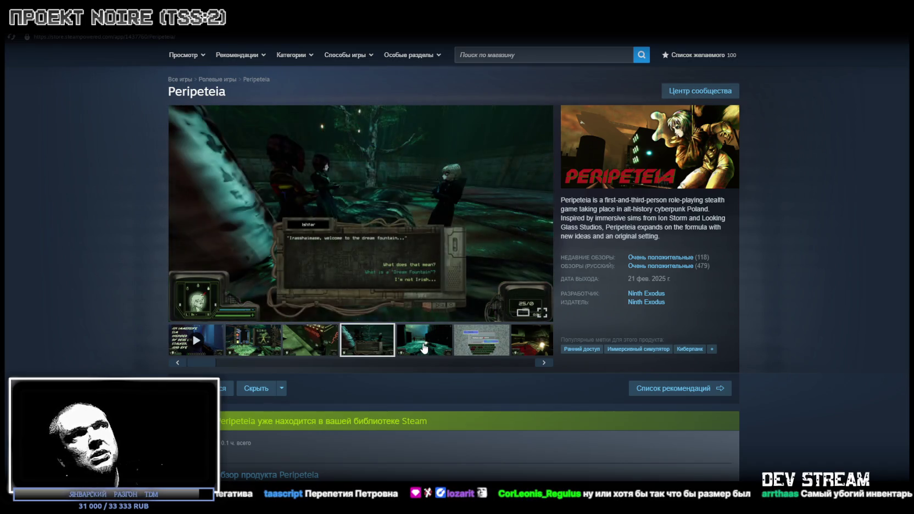
View the next, red-carpet room, and city view Peripeteia screenshots
{"action": "left_click", "coordinate": [484, 344]}
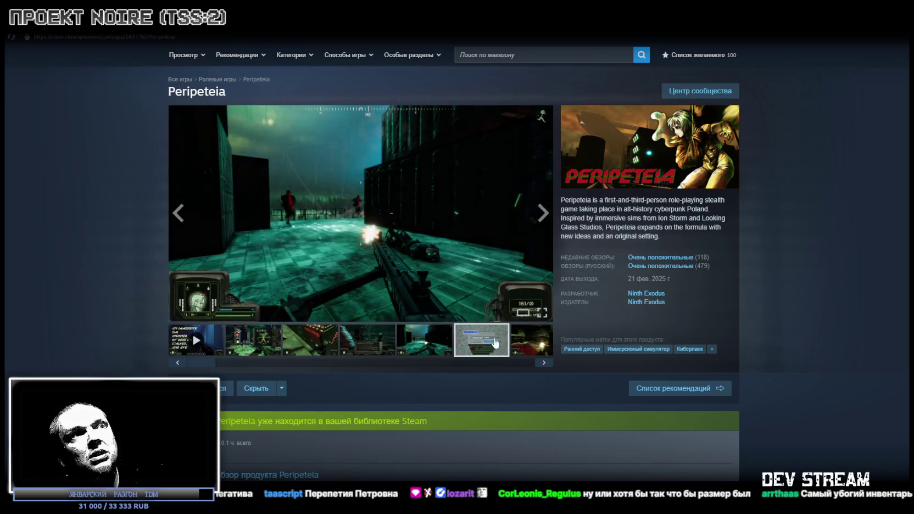
{"action": "left_click", "coordinate": [522, 335]}
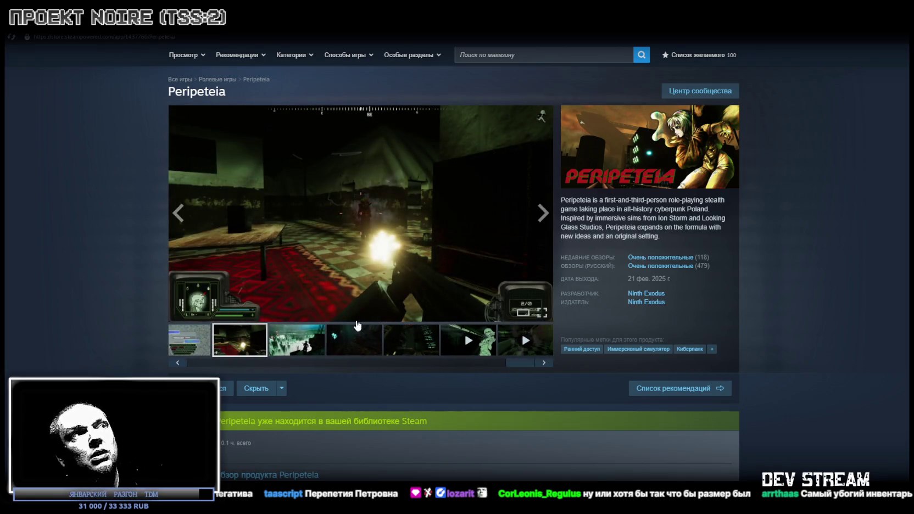
{"action": "left_click", "coordinate": [277, 333]}
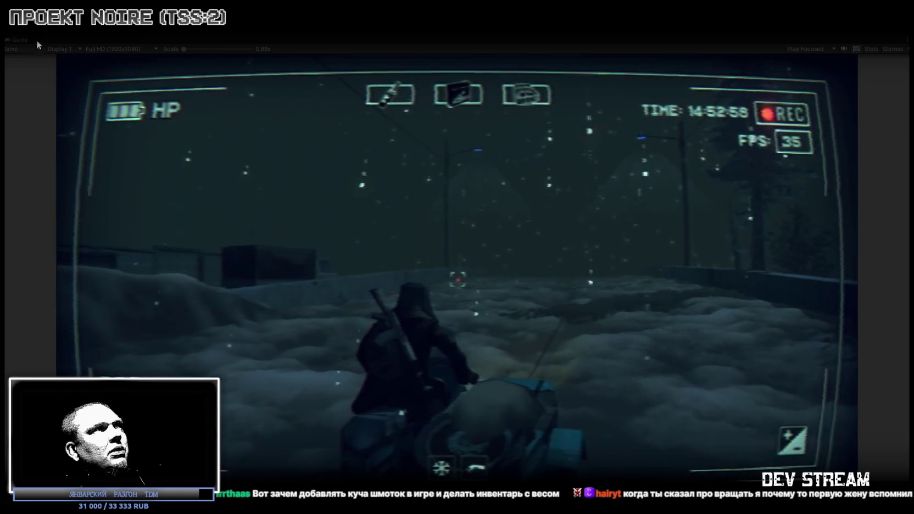
Restore the editor layout around the game, then bring up the in-game inventory mid-ride
{"action": "double_click", "coordinate": [23, 42]}
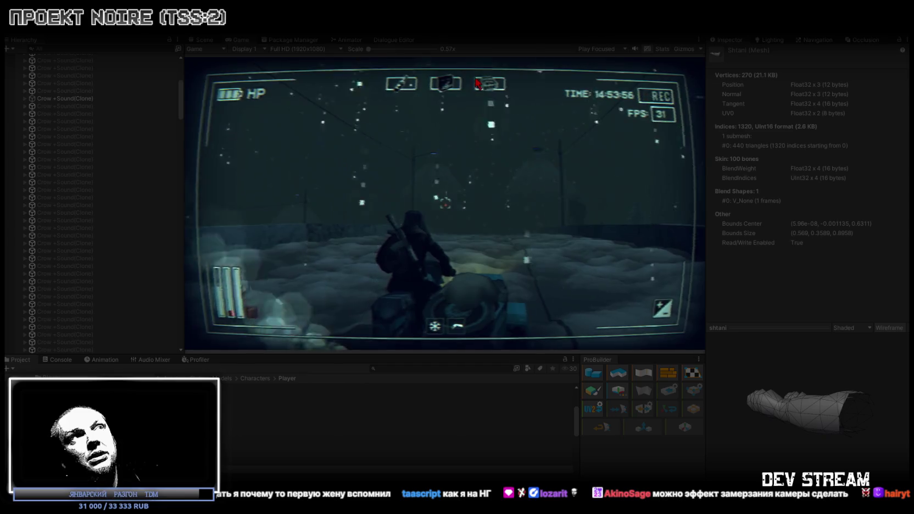
{"action": "key", "text": "Escape"}
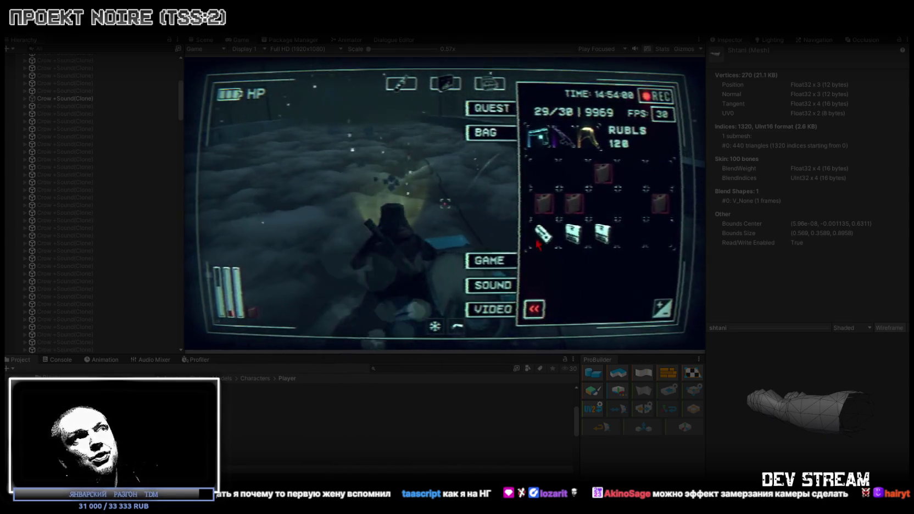
Send the top-slot equipped item to the bag and close the inventory
{"action": "left_click", "coordinate": [445, 83]}
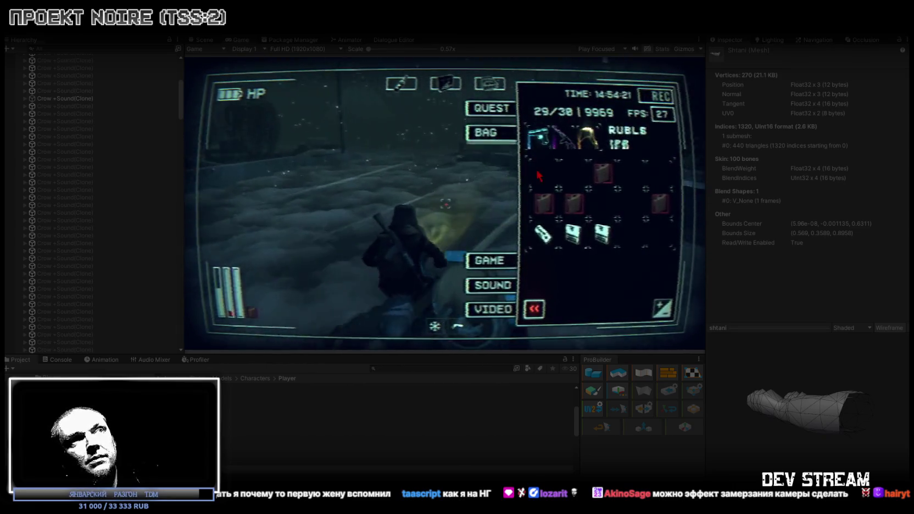
{"action": "key", "text": "Tab"}
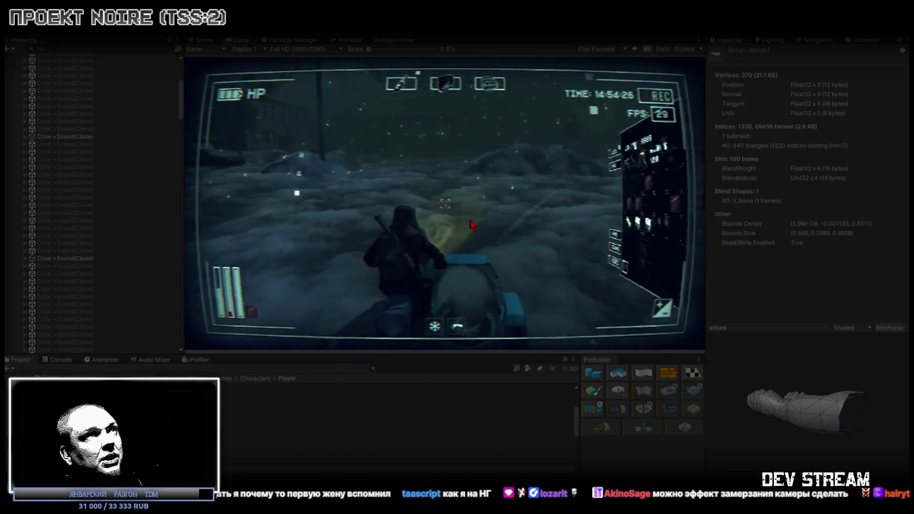
Move the third equipped item into the first bag slot, then ride on, rechecking the bag once
{"action": "key", "text": "Tab"}
{"action": "left_click", "coordinate": [486, 86]}
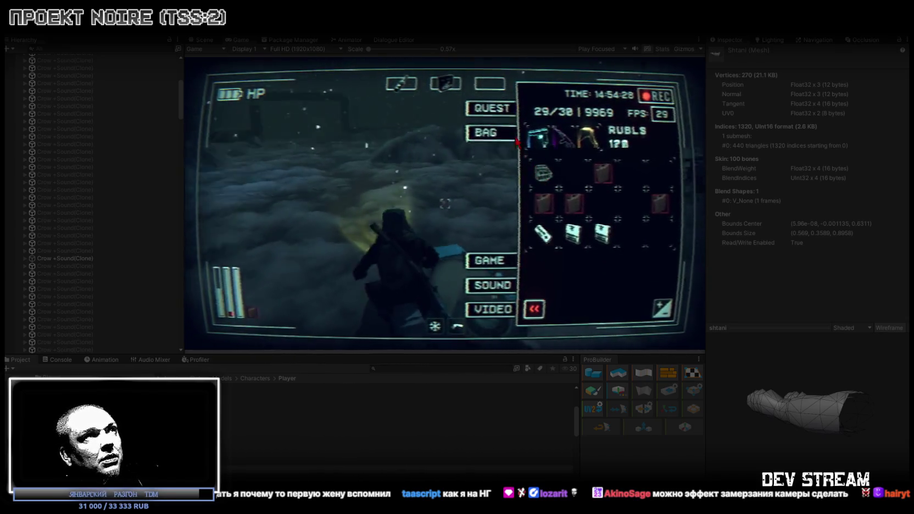
{"action": "key", "text": "Tab"}
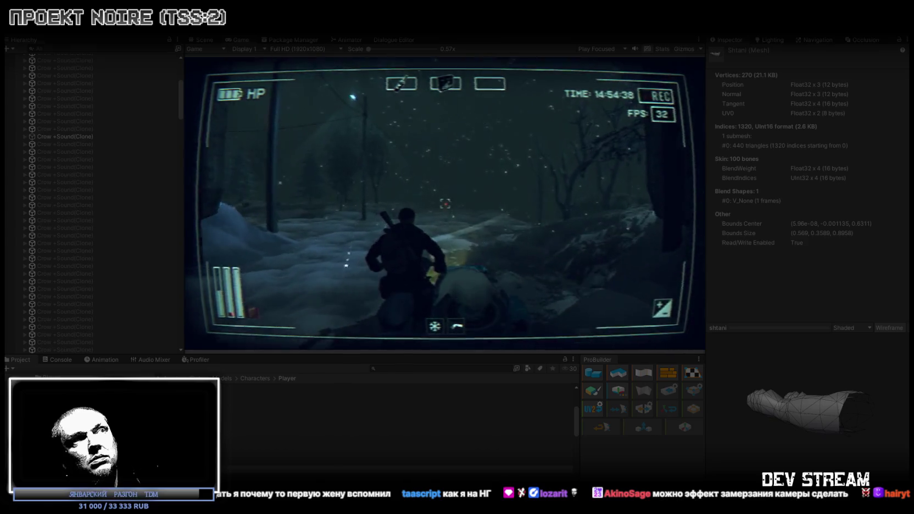
{"action": "key", "text": "Tab"}
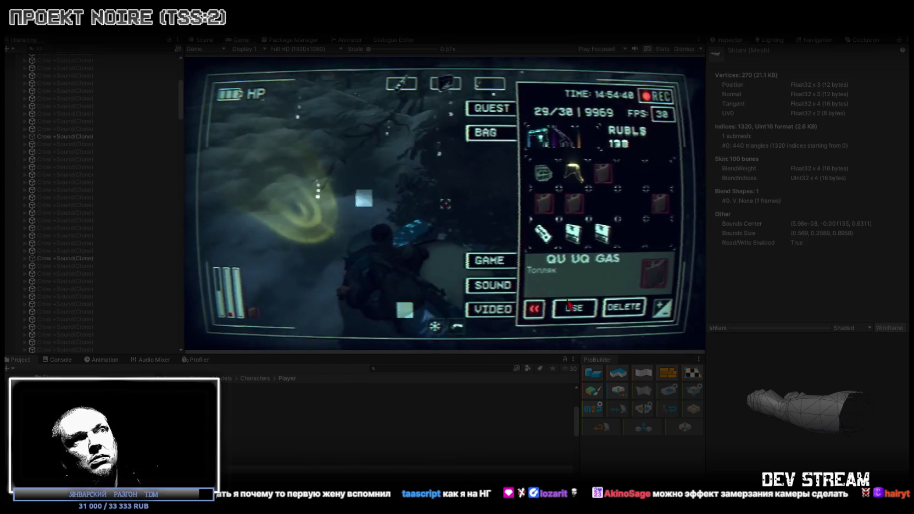
{"action": "key", "text": "Tab"}
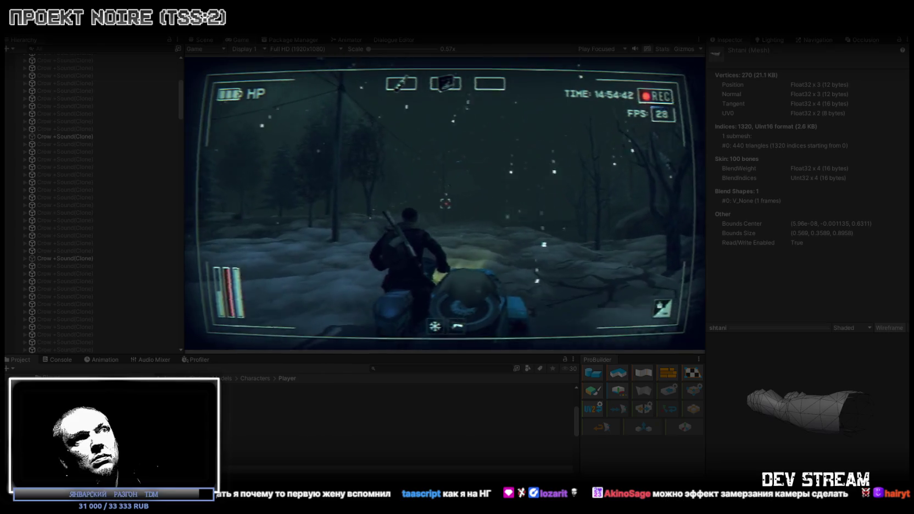